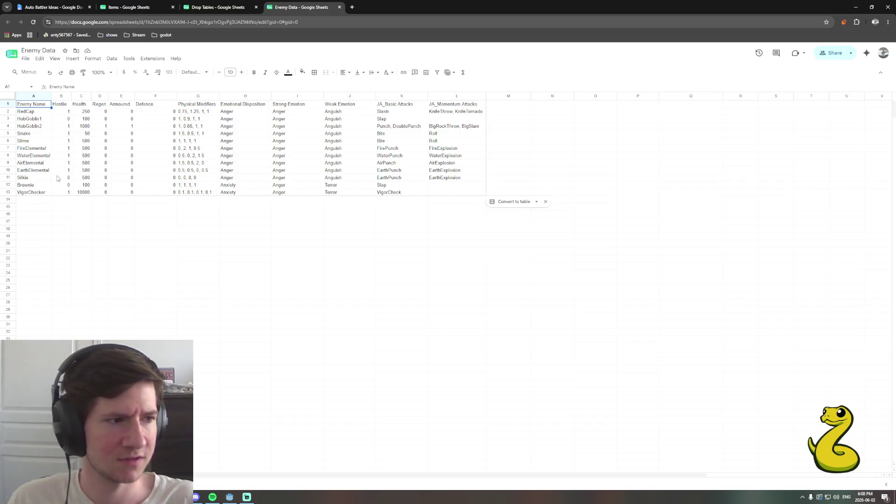
Check the HobGoblin1 and HobGoblin2 enemy names, then switch to the Auto Battler Ideas document.
left_click(37, 120)
left_click(39, 127)
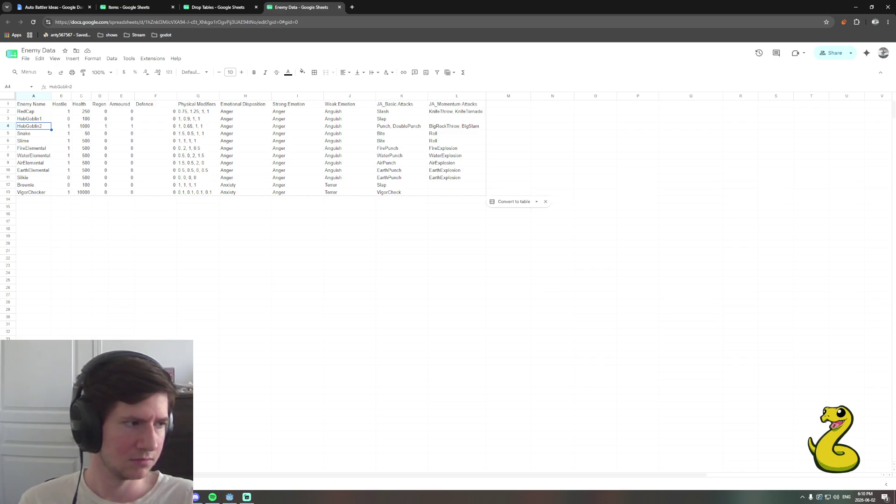
left_click(491, 255)
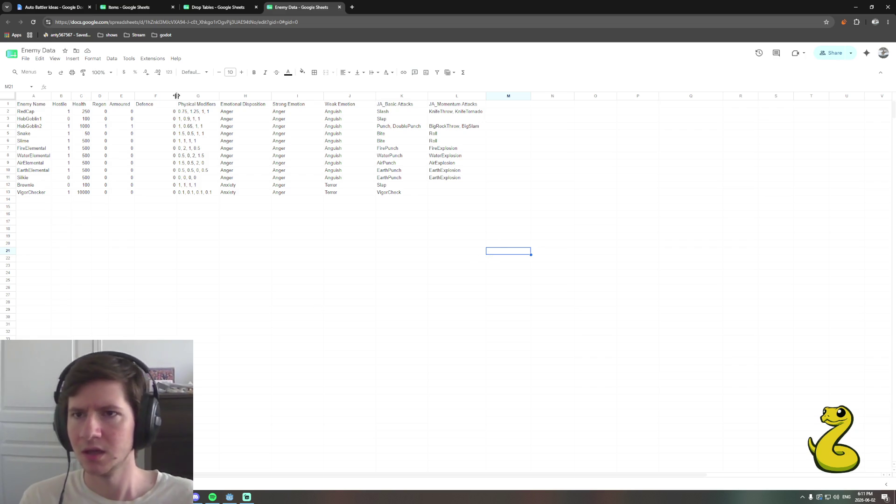
left_click(53, 7)
Scroll up to the TO-DO headings, then minimize Chrome to reveal the Godot editor.
scroll(426, 373, "up", 1)
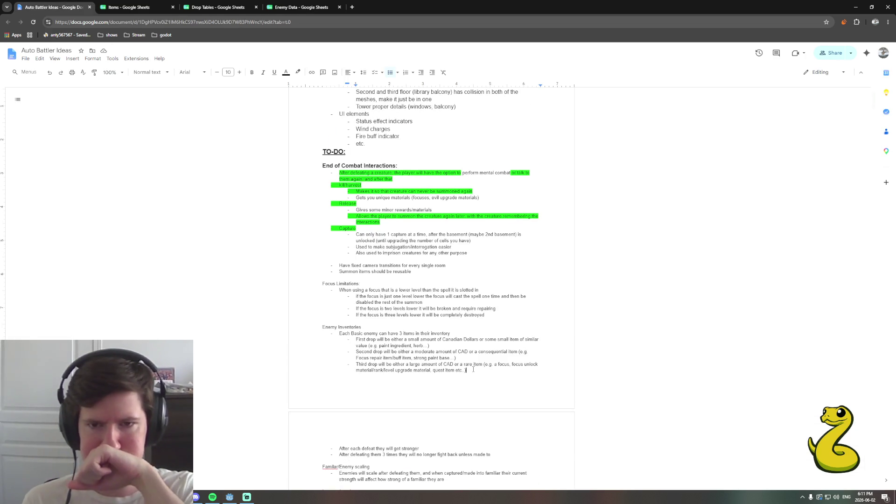
scroll(435, 309, "up", 1)
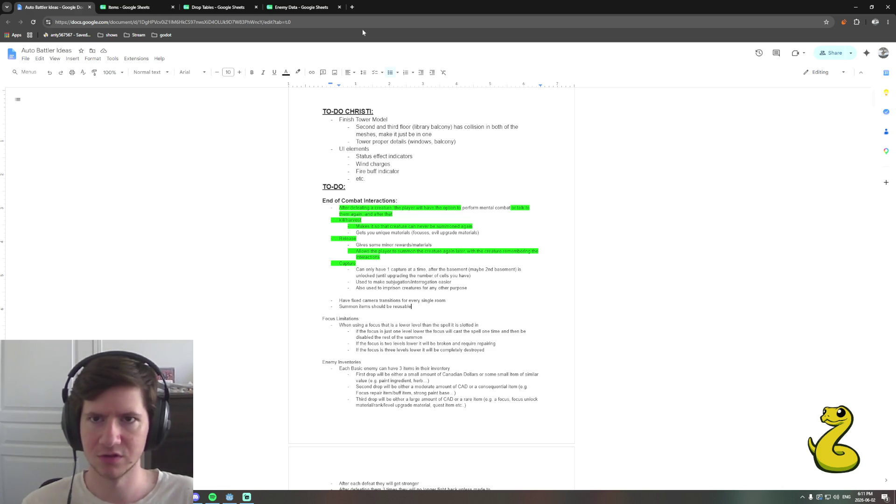
left_click(856, 7)
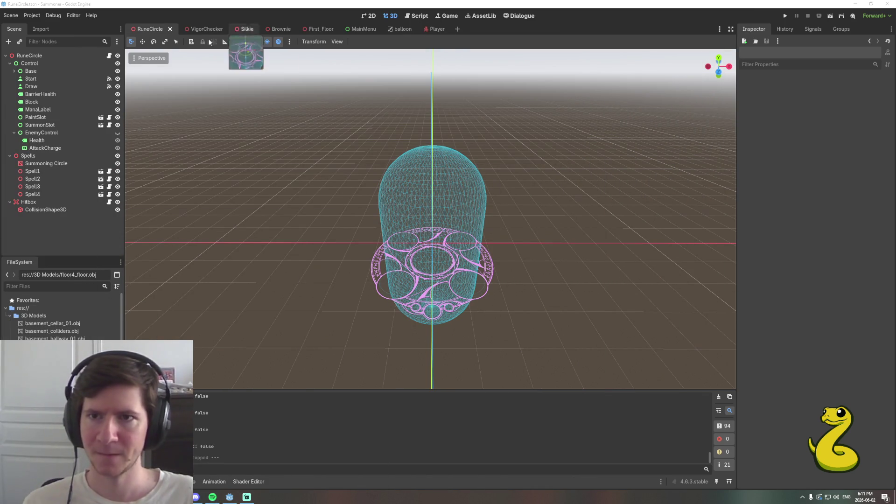
Search the script for 'consume' and inspect the consume() calls on lines 465 and 467.
left_click(417, 15)
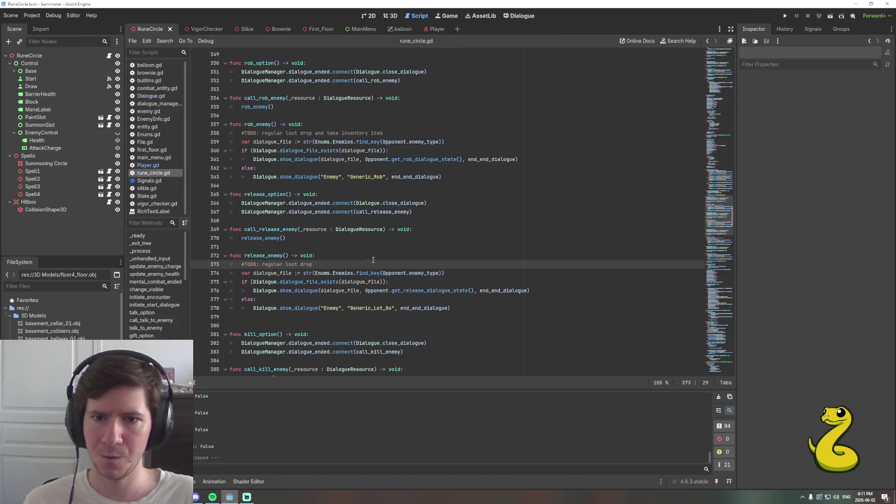
key("ctrl+f")
type("consum")
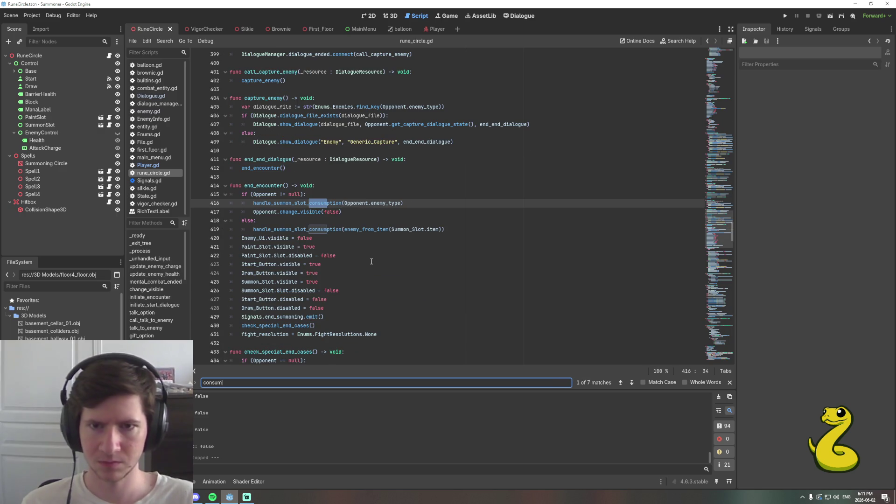
type("e")
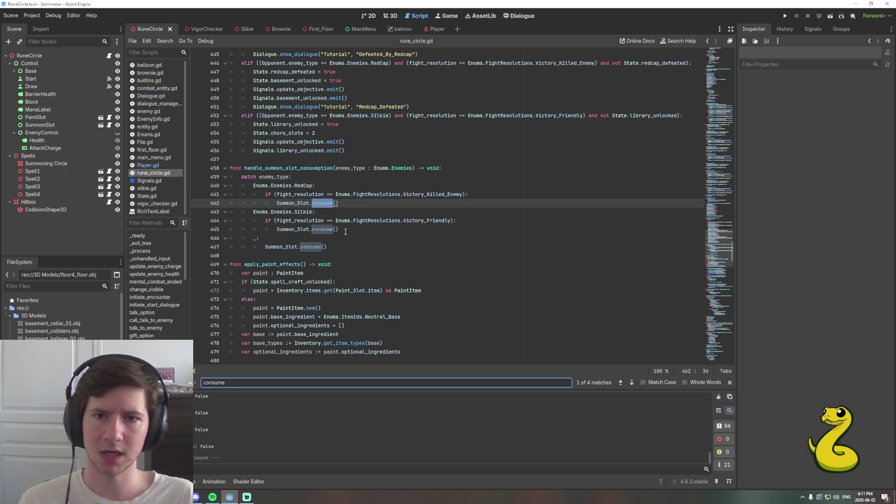
scroll(349, 253, "up", 1)
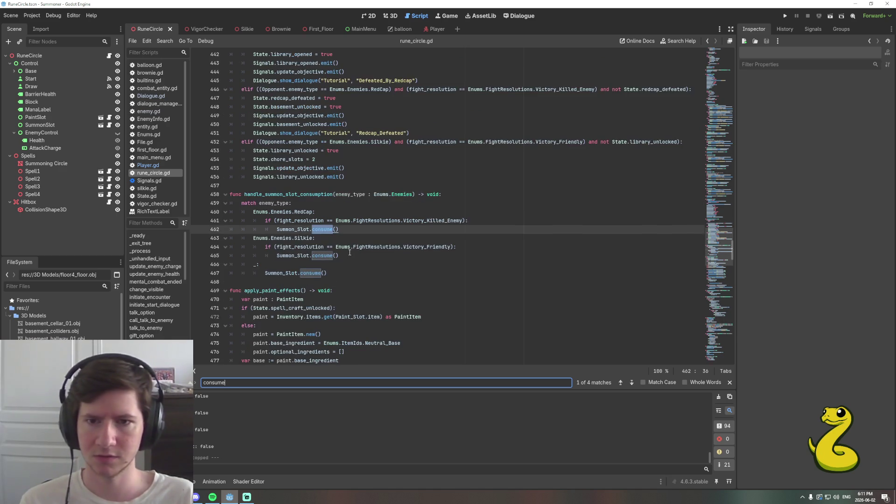
scroll(351, 294, "up", 1)
left_click(343, 282)
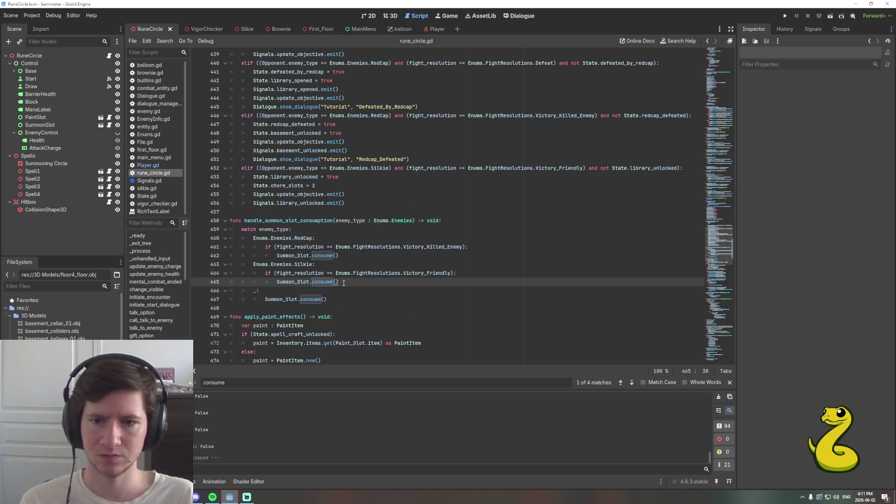
left_click(339, 300)
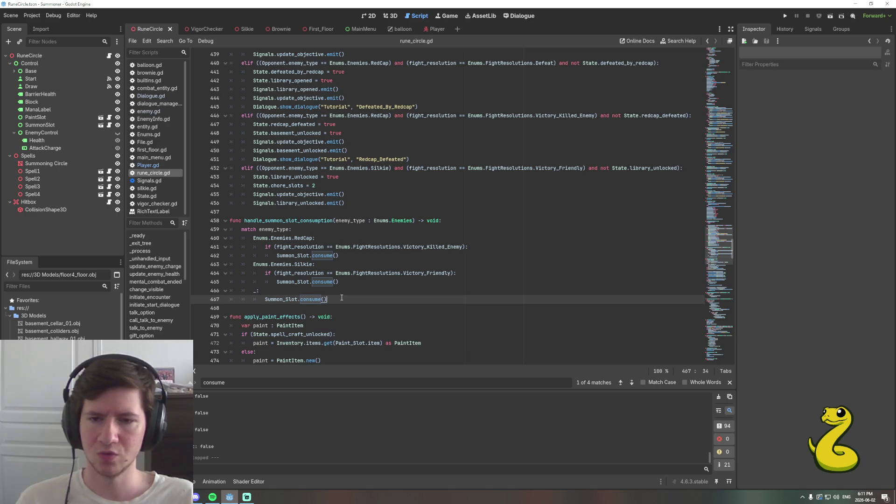
Search for handle_summon_slot_consumption and jump to its first call.
double_click(294, 221)
key("ctrl+f")
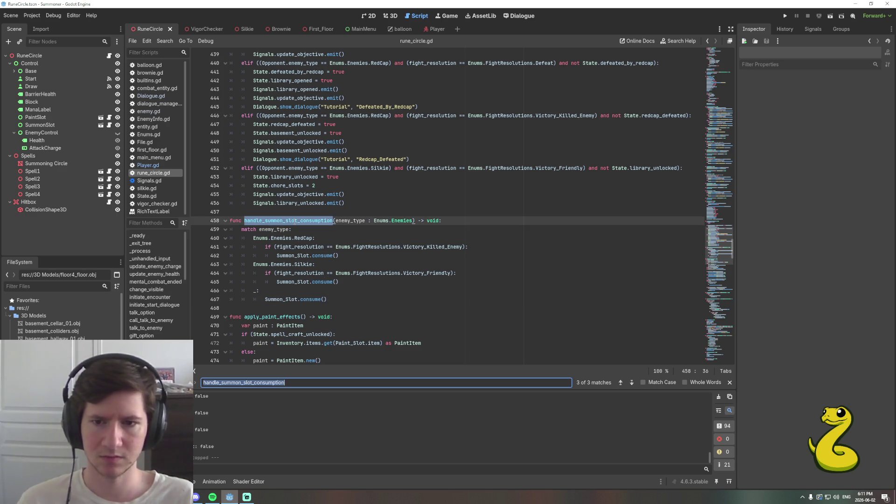
key("Return")
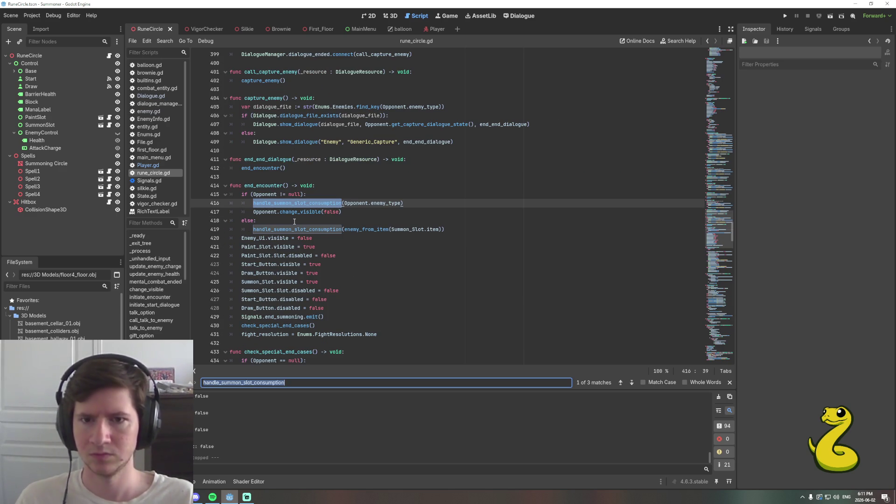
Return to the handle_summon_slot_consumption definition and follow consume() into item_slot.gd.
key("End")
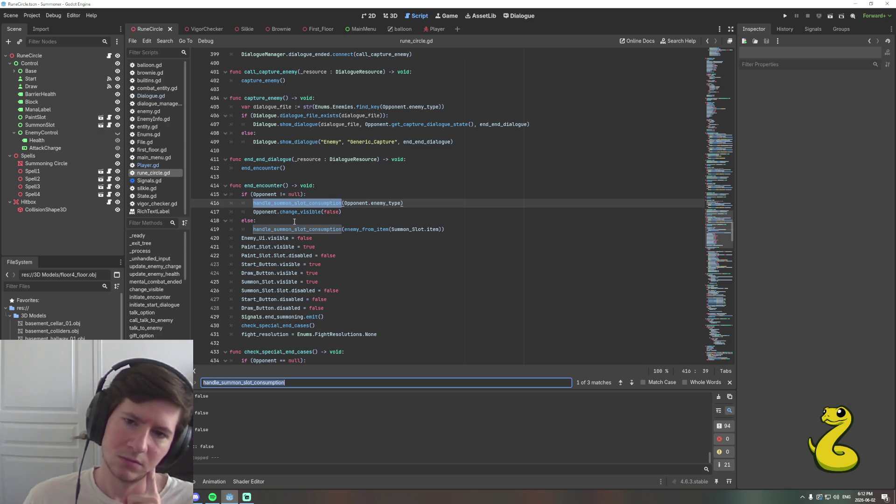
key("End")
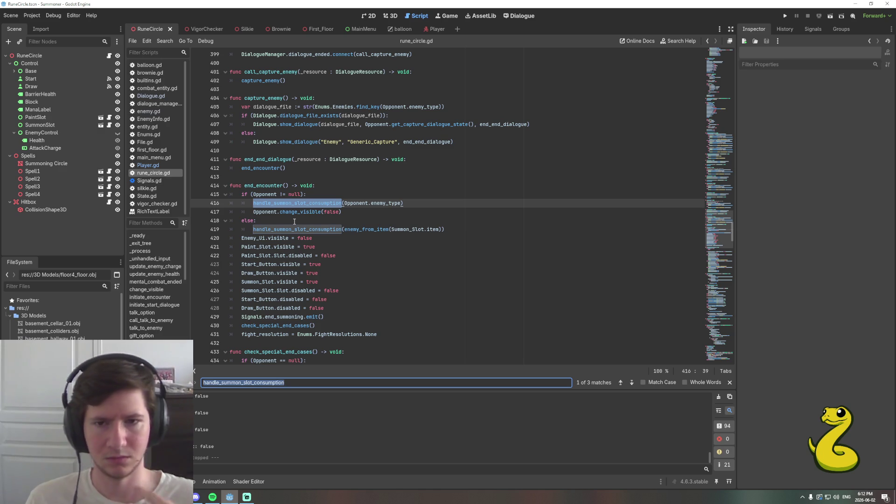
key("Return")
key("Return")
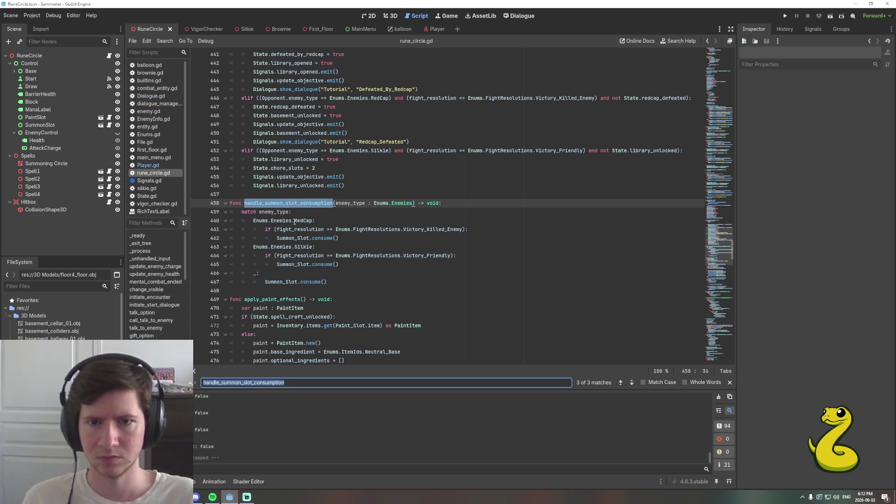
left_click(325, 238, "ctrl")
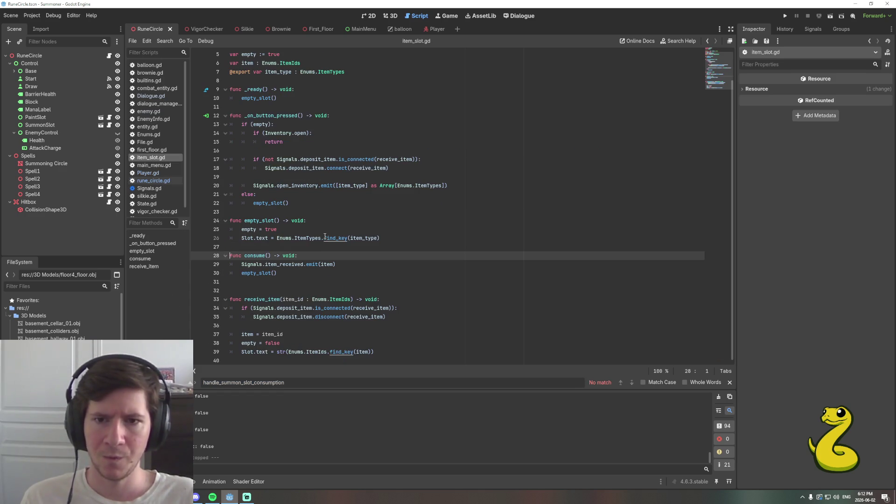
Delete blank line 31 after consume() in item_slot.gd, save, and go back to rune_circle.gd.
scroll(295, 308, "up", 2)
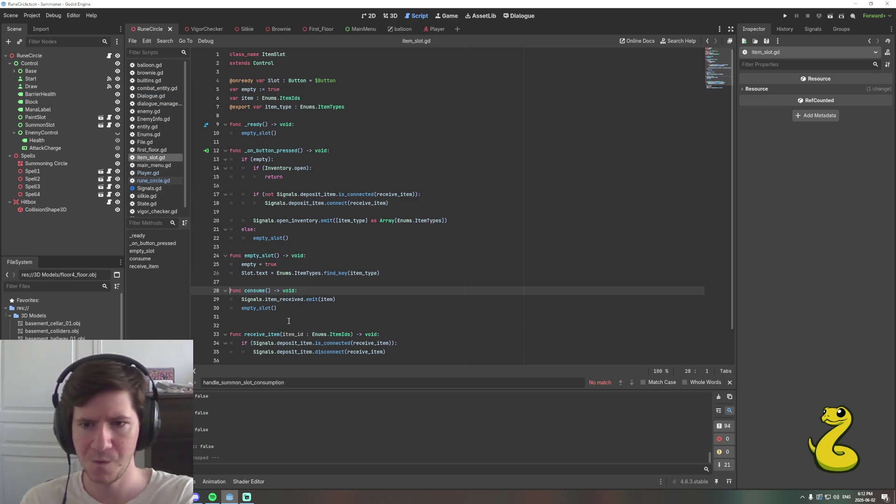
left_click(306, 316)
scroll(327, 308, "down", 2)
key("BackSpace")
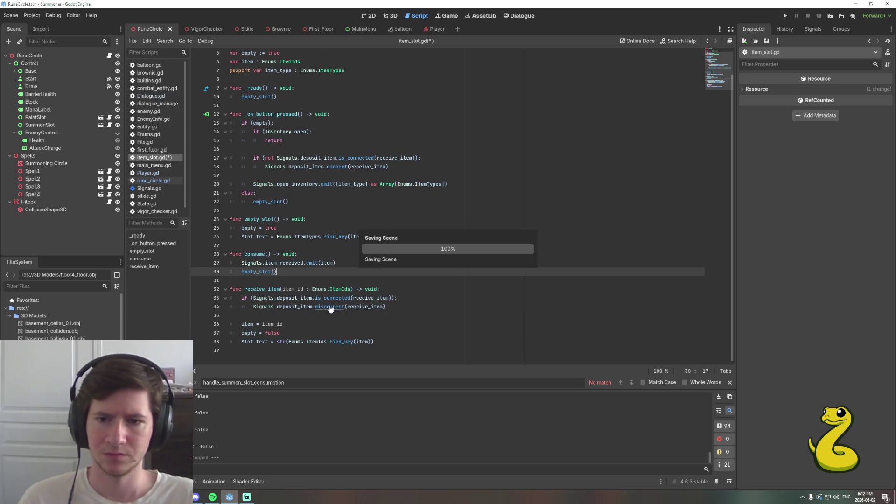
scroll(394, 352, "up", 2)
key("alt+Left")
key("alt+Left")
key("alt+Left")
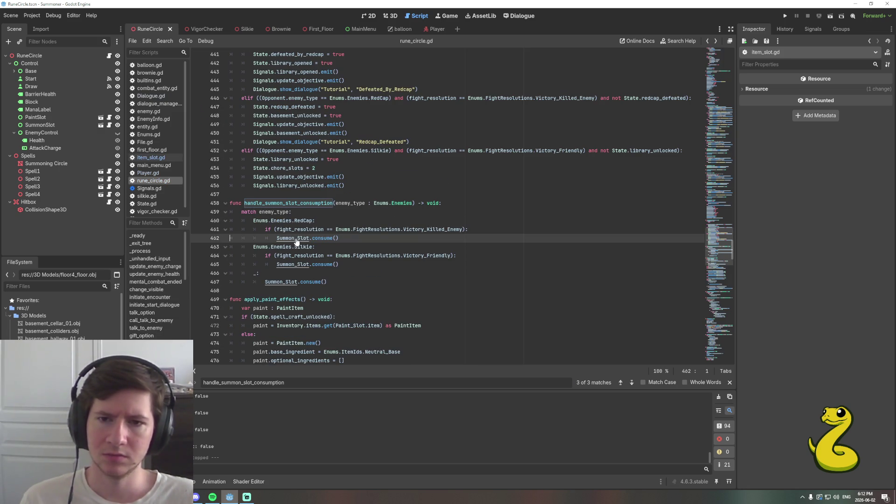
Search rune_circle.gd for Summon_Slot and step through matches to _on_start_pressed at line 688.
key("alt+Left")
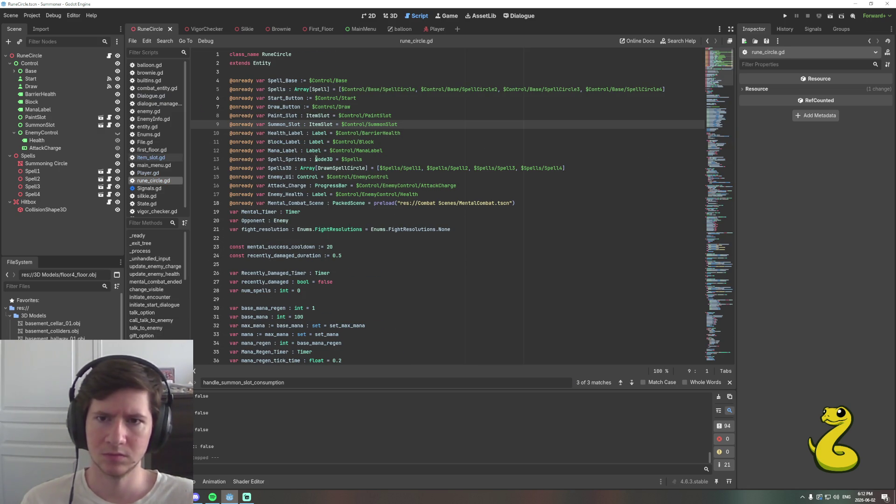
double_click(289, 125)
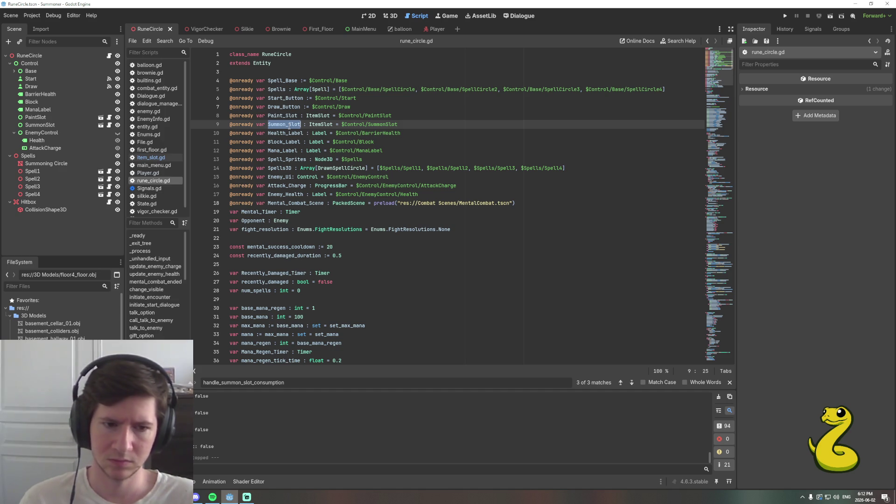
key("ctrl+f")
key("Return")
key("Return")
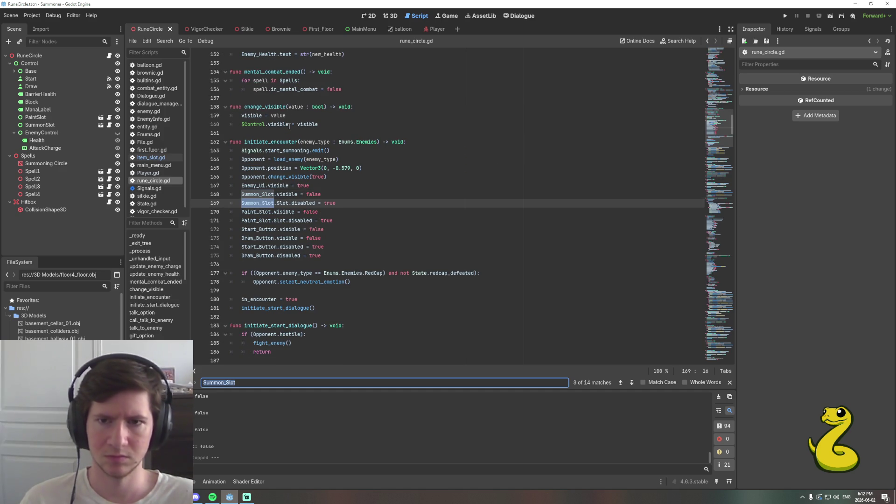
key("Return")
key("Return")
key("Return")
key("Return")
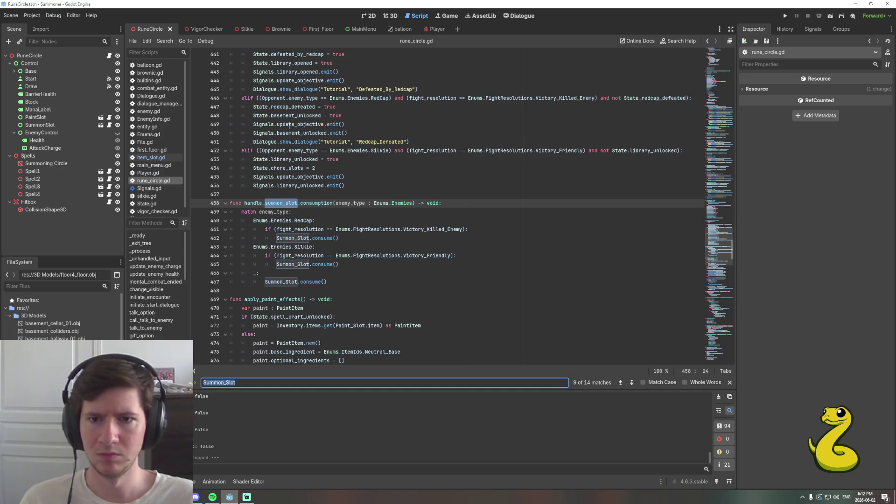
key("Return")
key("Return")
key("Return")
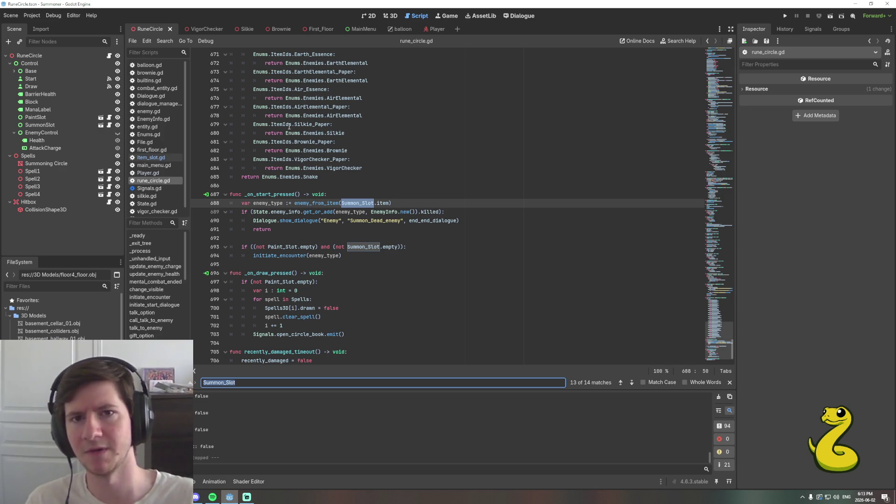
left_click(332, 194)
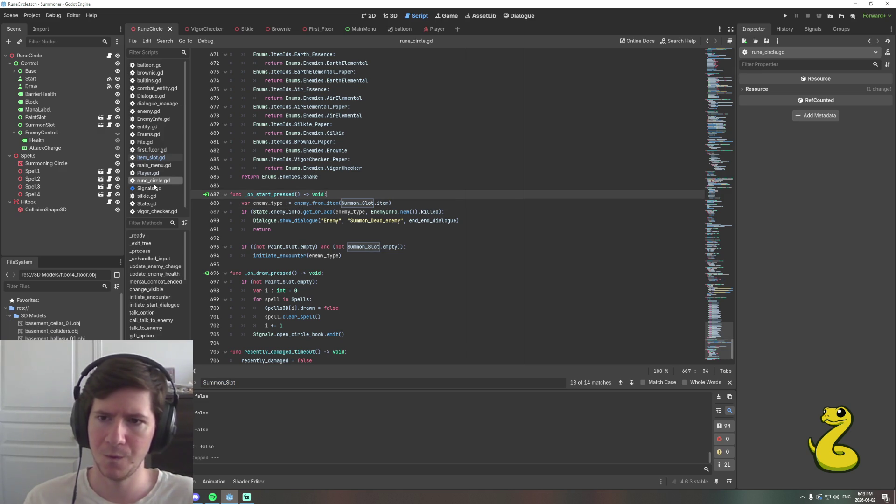
Review consume() in item_slot.gd, then return to _on_start_pressed in rune_circle.gd.
left_click(152, 157)
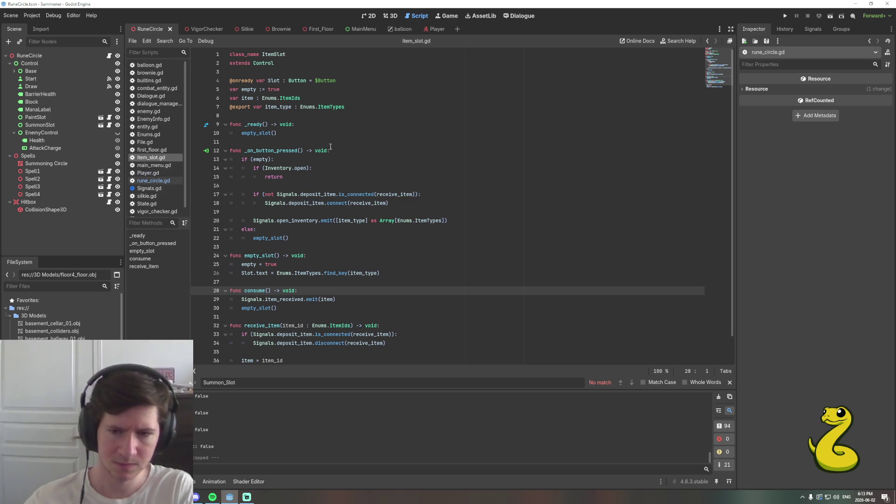
scroll(331, 148, "down", 1)
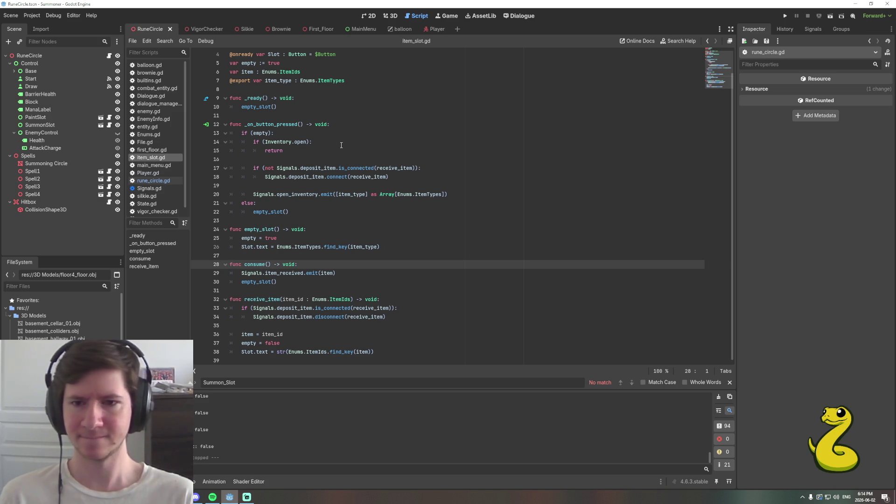
left_click(317, 263)
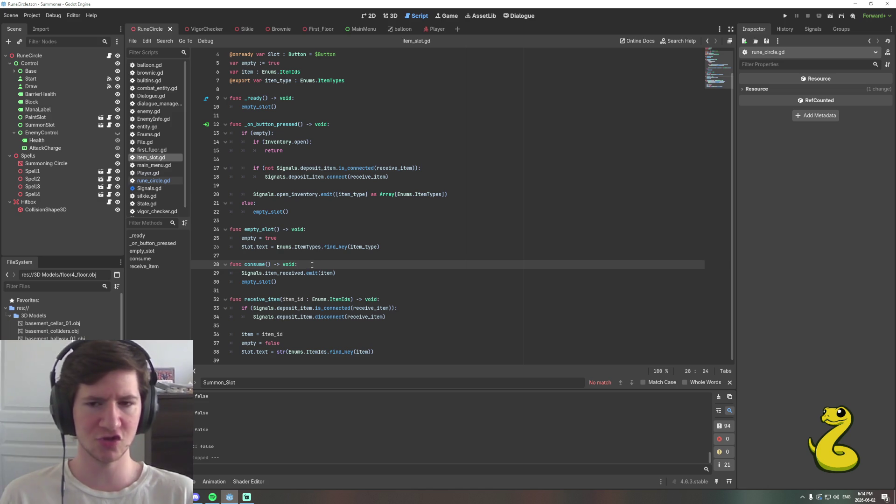
key("alt+Left")
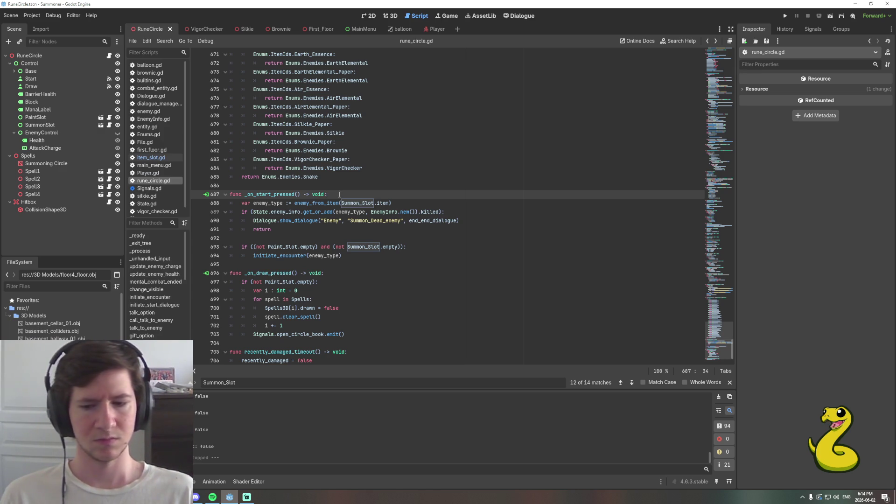
Scroll back to handle_summon_slot_consumption in rune_circle.gd and place the caret inside it.
mouse_move(345, 208)
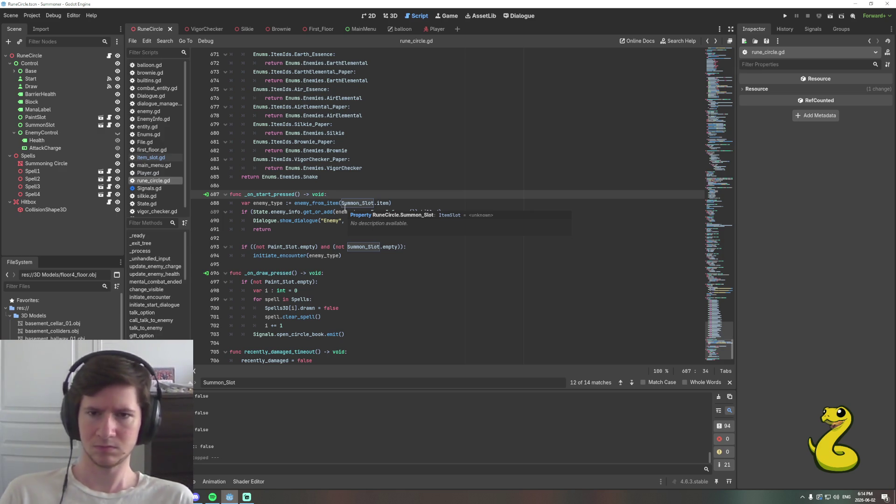
scroll(309, 212, "down", 1)
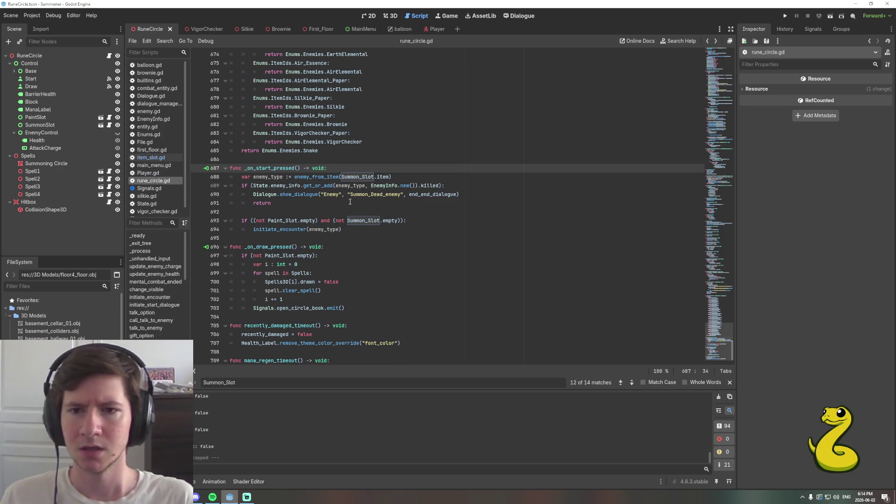
scroll(331, 212, "up", 20)
left_click(332, 203)
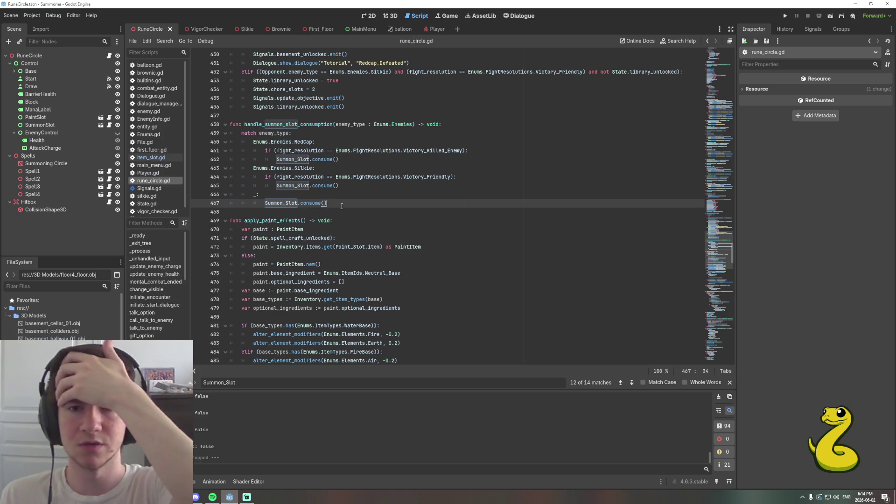
Delete the per-enemy match block, leaving a single Summon_Slot.consume() call in the function.
scroll(340, 206, "up", 2)
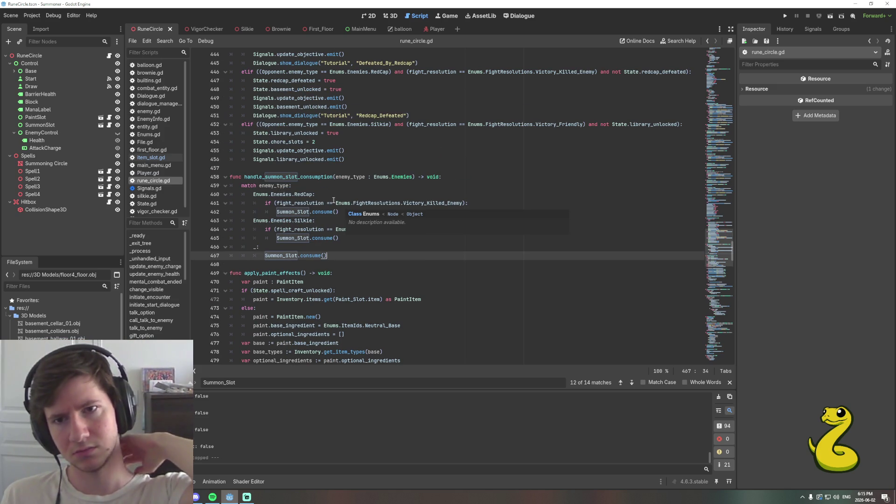
left_click(303, 179)
double_click(302, 178)
left_click(327, 255)
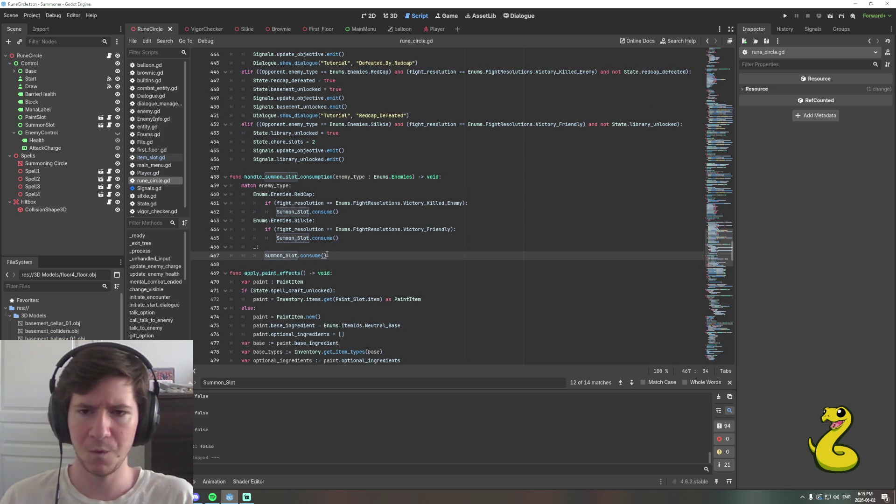
key("Up")
key("shift+Up")
key("shift+Up")
key("shift+Up")
key("shift+Up")
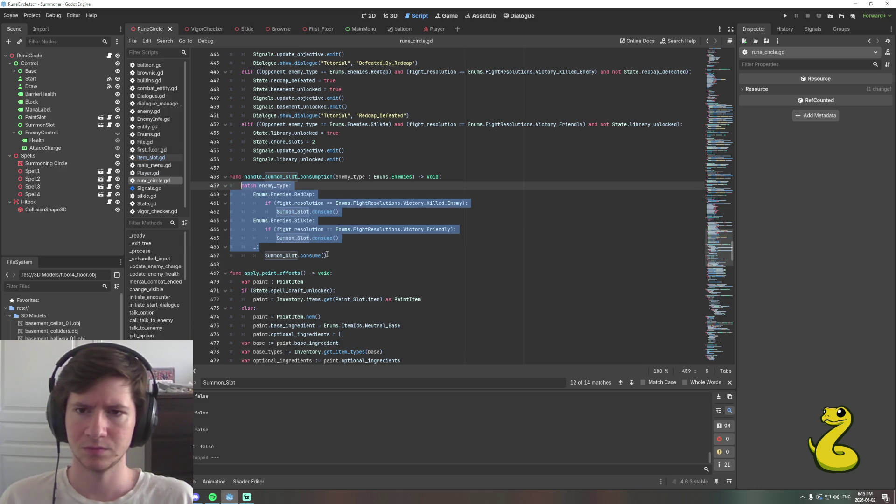
key("Delete")
key("Delete")
key("Delete")
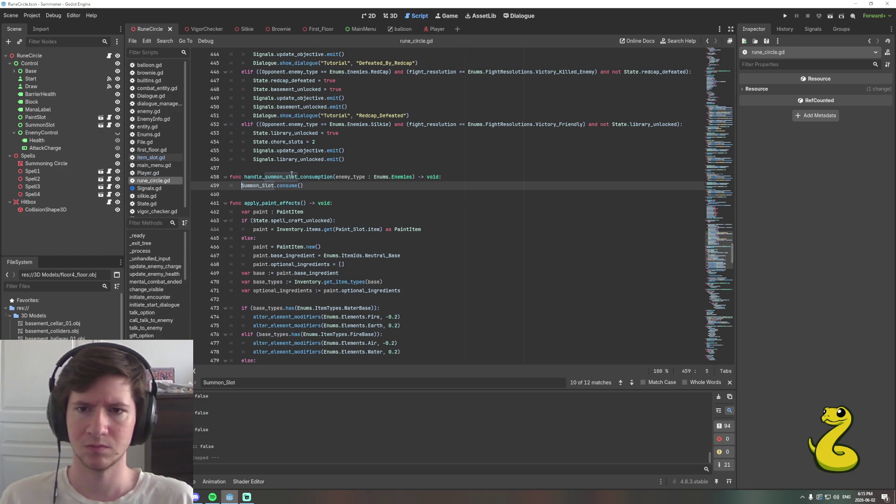
Find every call of handle_summon_slot_consumption in rune_circle.gd.
key("Up")
key("Home")
key("ctrl+shift+Right")
key("ctrl+shift+Right")
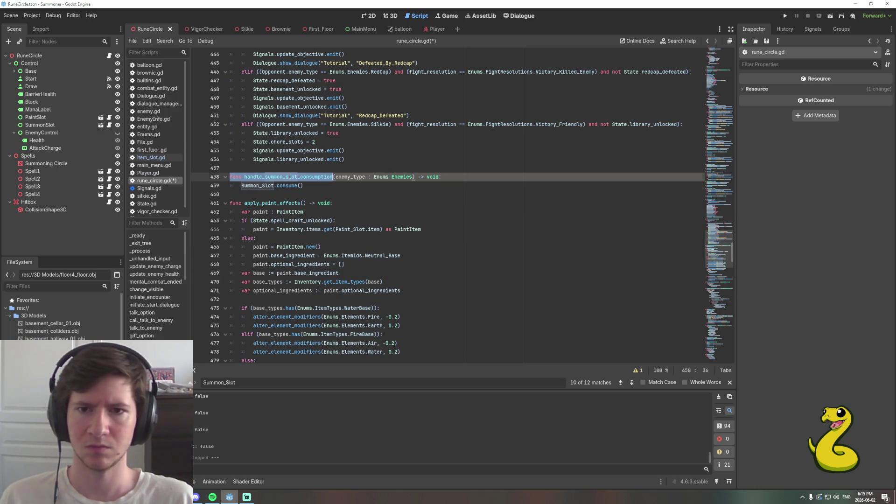
key("ctrl+f")
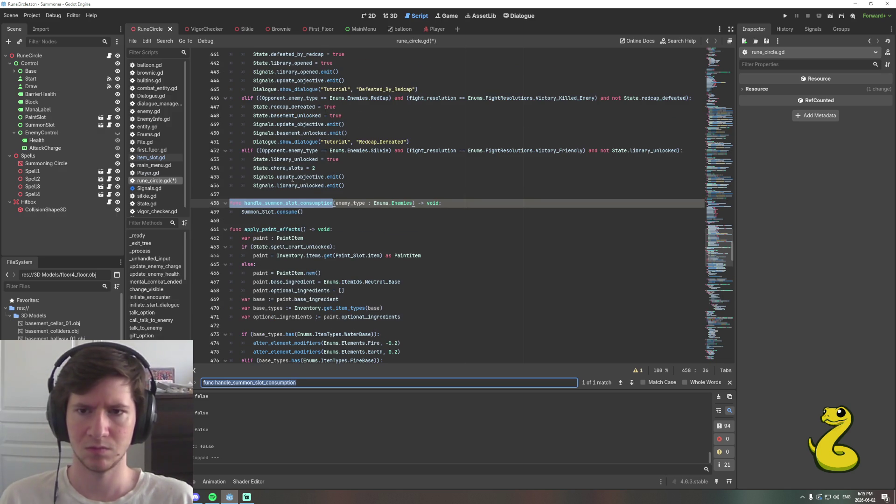
double_click(288, 203)
key("ctrl+f")
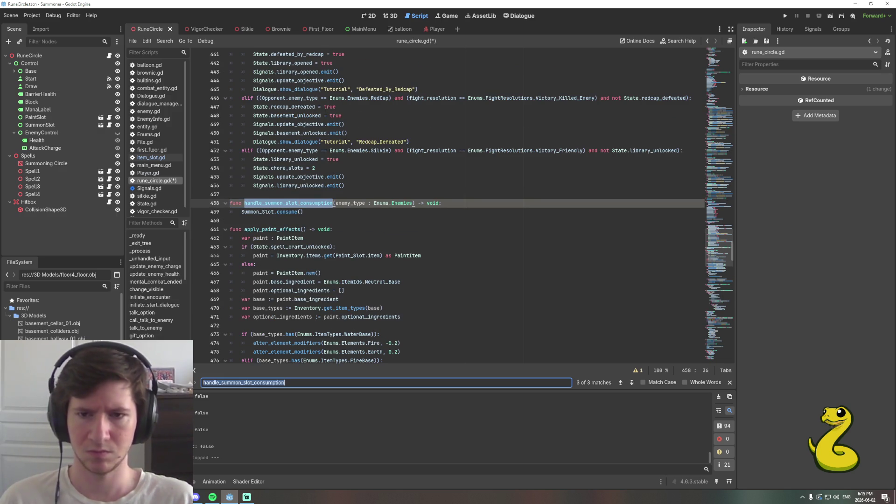
Strip the enemy_type and enemy_from_item arguments from both calls.
left_click(344, 203)
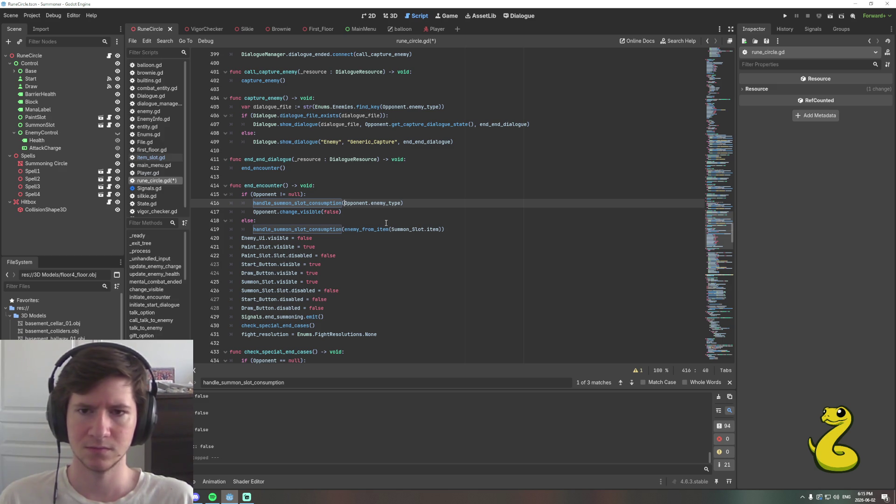
key("Delete")
key("Delete")
key("Delete")
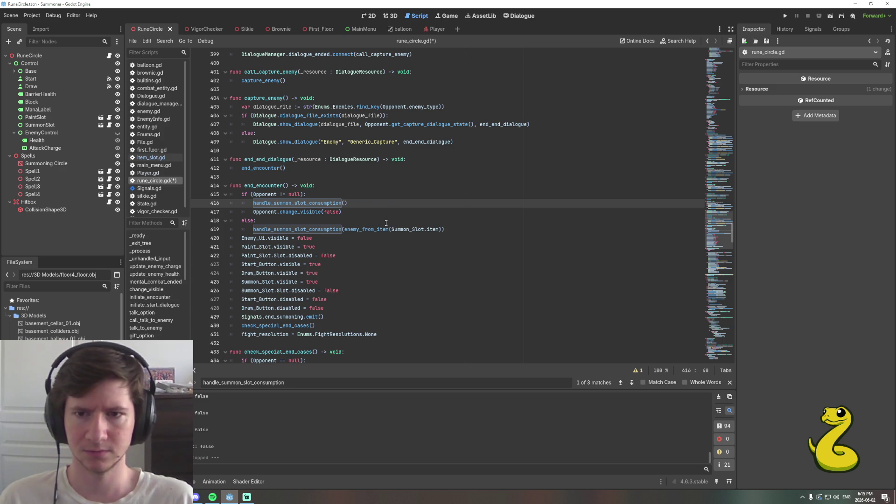
key("Down")
key("Down")
key("Down")
key("Delete")
key("Delete")
key("Delete")
key("Delete")
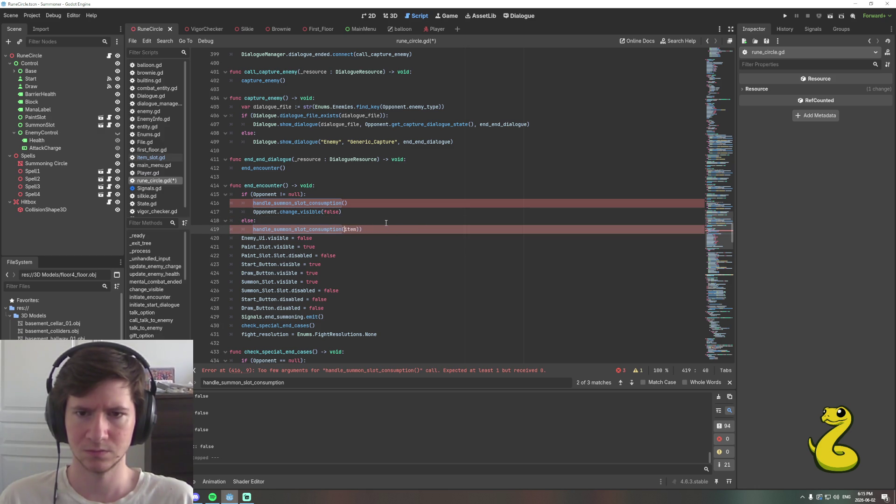
key("Delete")
key("Delete")
key("Right")
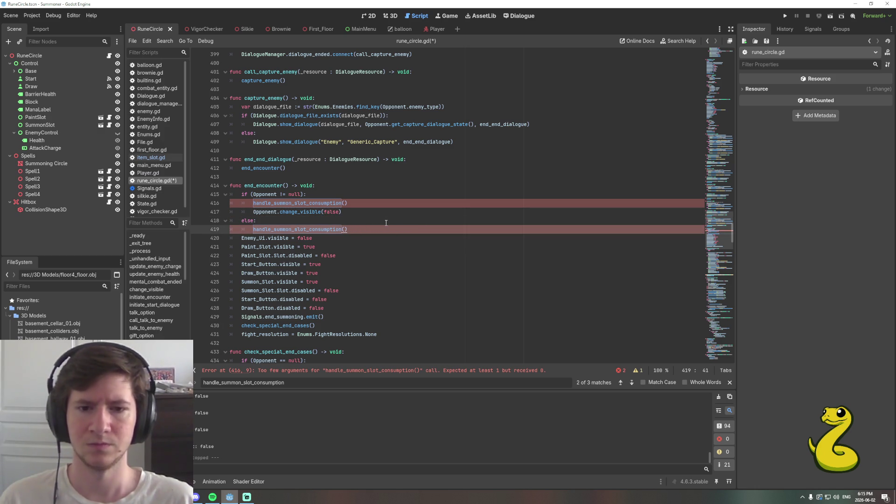
Remove the else branch, move the call above the Opponent check, and save.
key("shift+Up")
key("shift+Home")
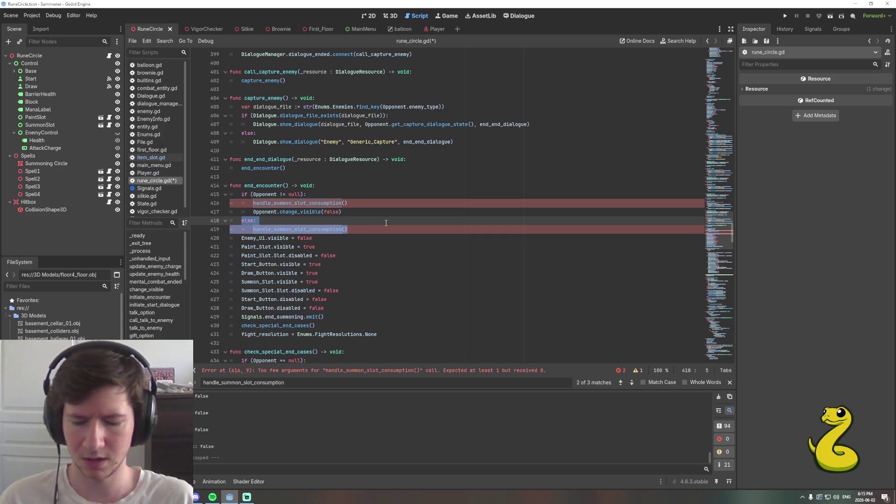
key("BackSpace")
key("BackSpace")
key("BackSpace")
key("Up")
key("shift+Home")
key("BackSpace")
key("BackSpace")
key("BackSpace")
key("BackSpace")
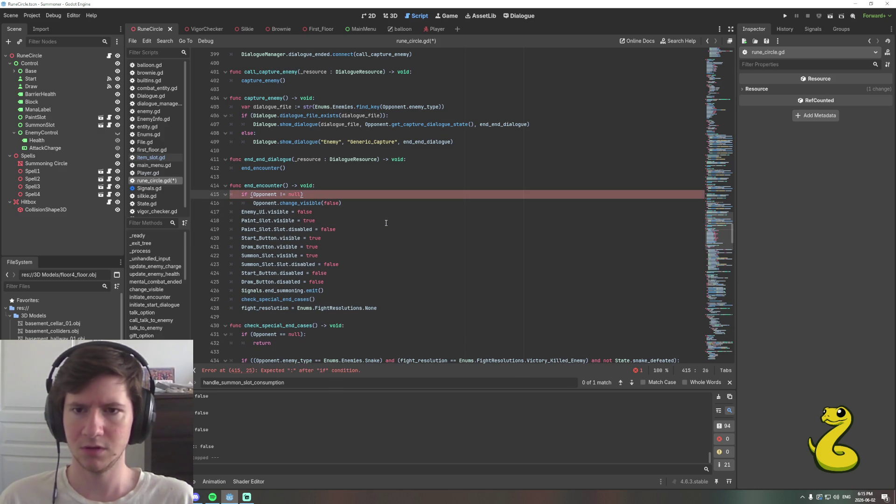
key("ctrl+v")
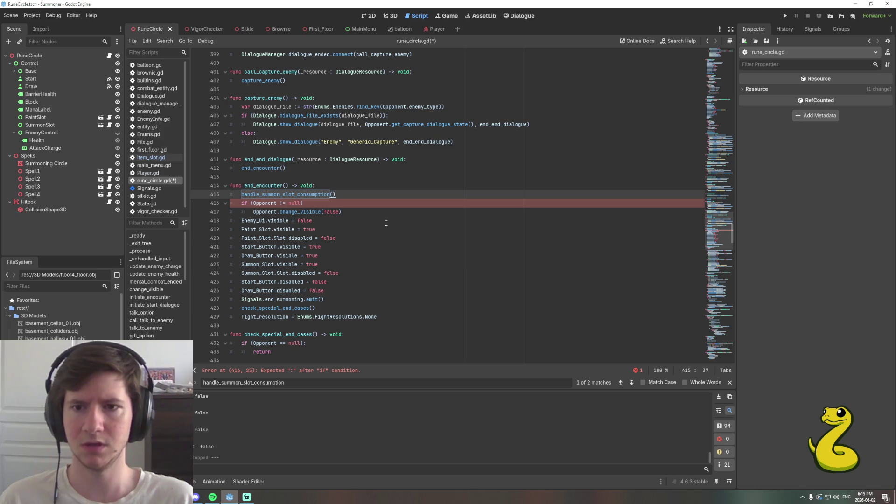
key("ctrl+s")
Add the missing ':' to the if condition and start deleting the enemy_type parameter.
left_click(300, 195)
left_click(299, 196, "ctrl")
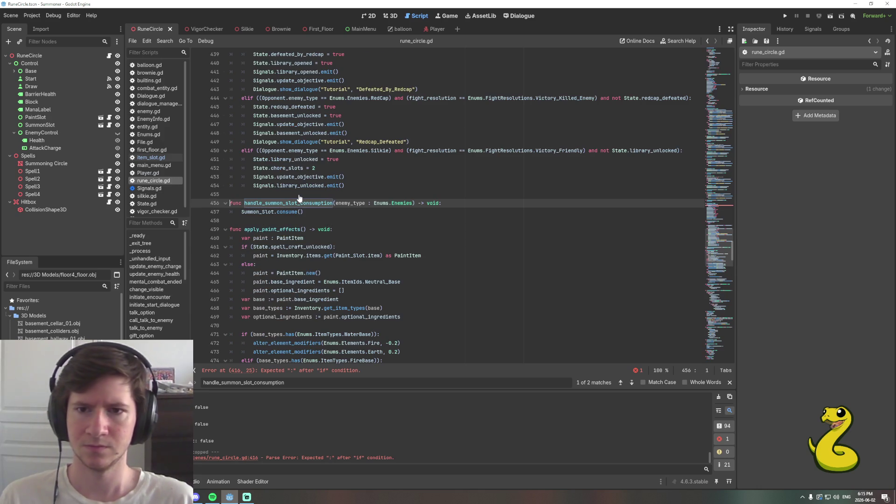
key("alt+Left")
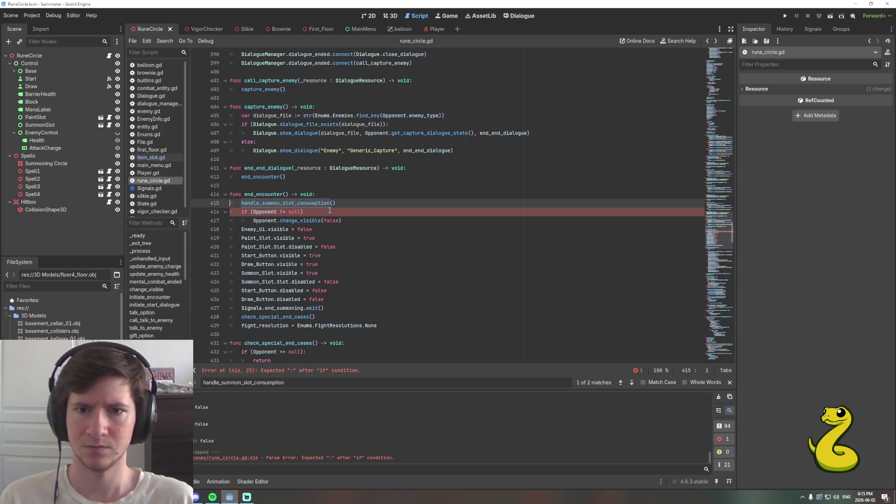
left_click(329, 211)
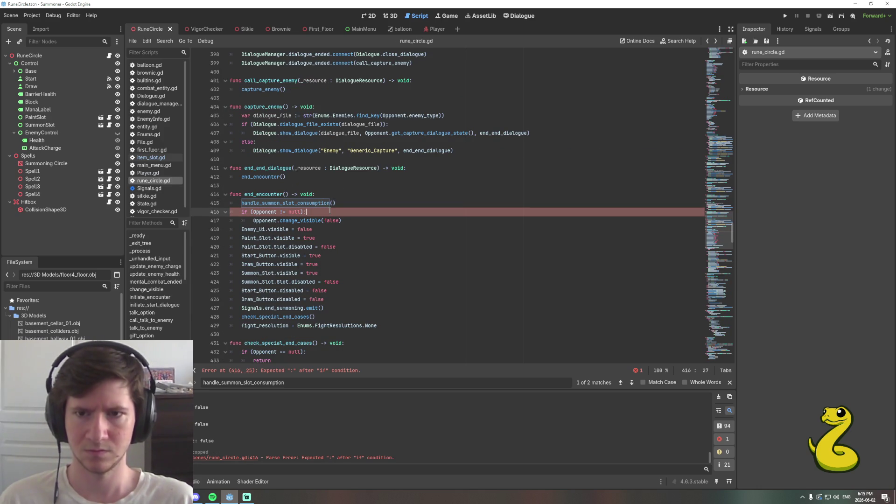
type(":")
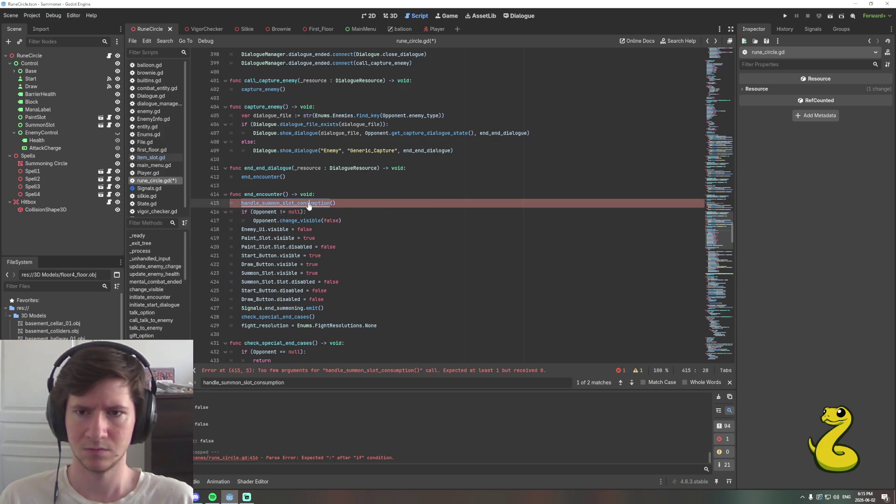
left_click(309, 205, "ctrl")
key("Delete")
key("Delete")
key("Delete")
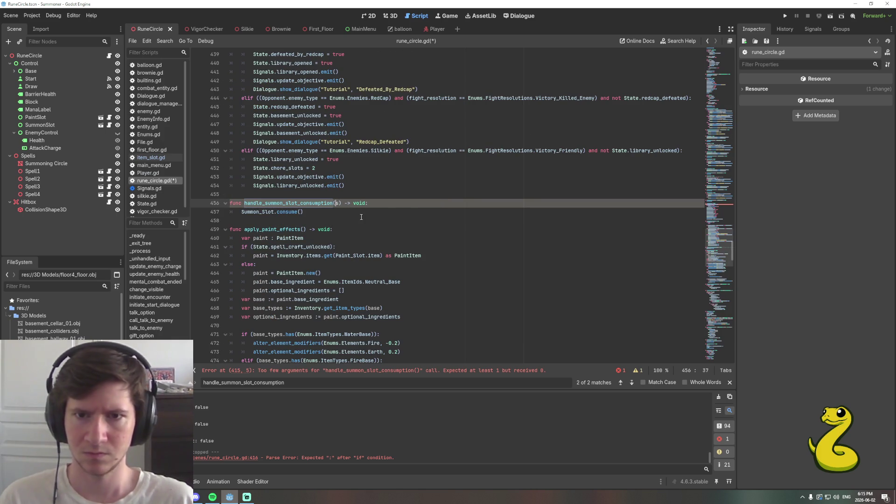
Finish removing the parameter and insert a new line above the consume call.
key("Delete")
key("Down")
key("Home")
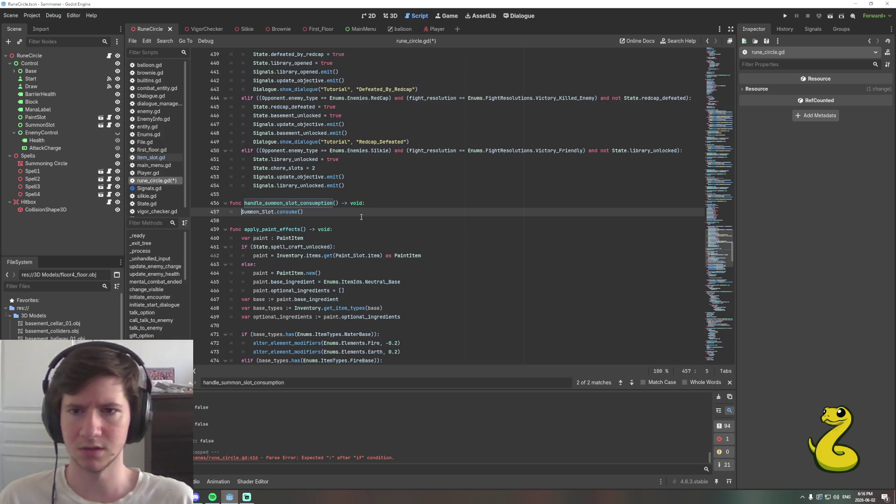
key("Return")
key("Up")
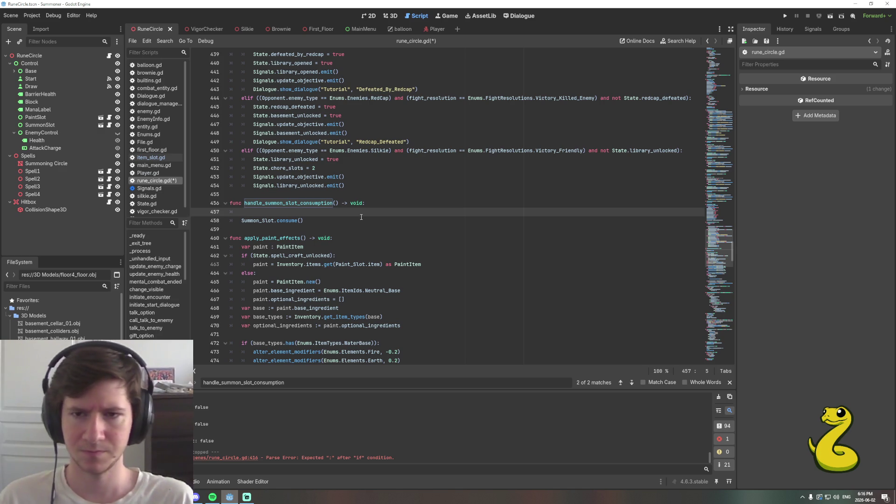
Type 'if (Summon_Slot.Slot' with autocomplete, then open Slot's definition in item_slot.gd.
type("if ")
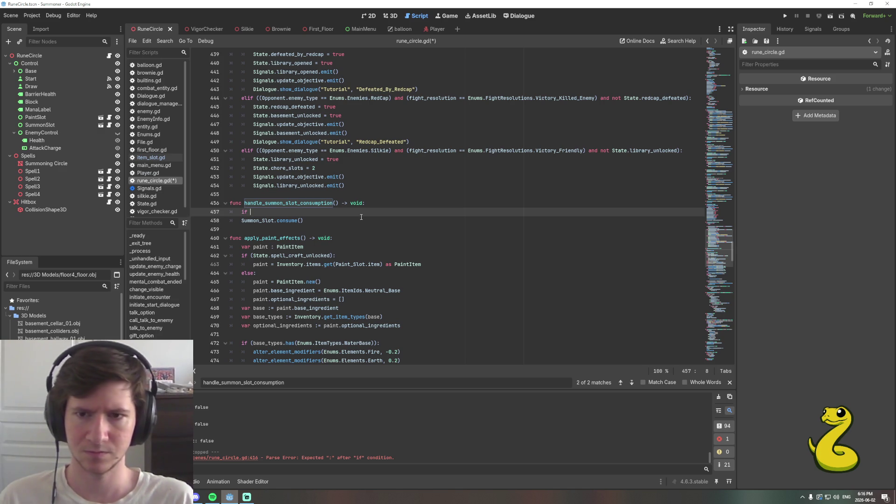
type("(Su")
key("Return")
type(".Sl")
key("Return")
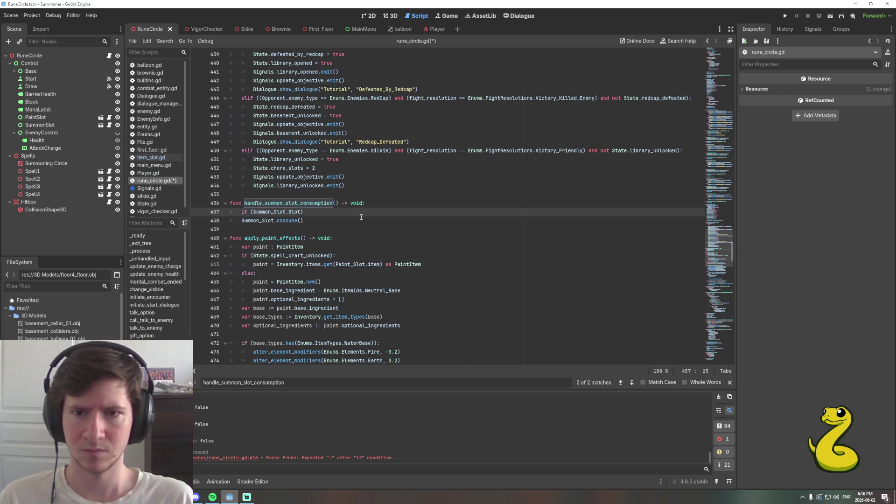
type(".item")
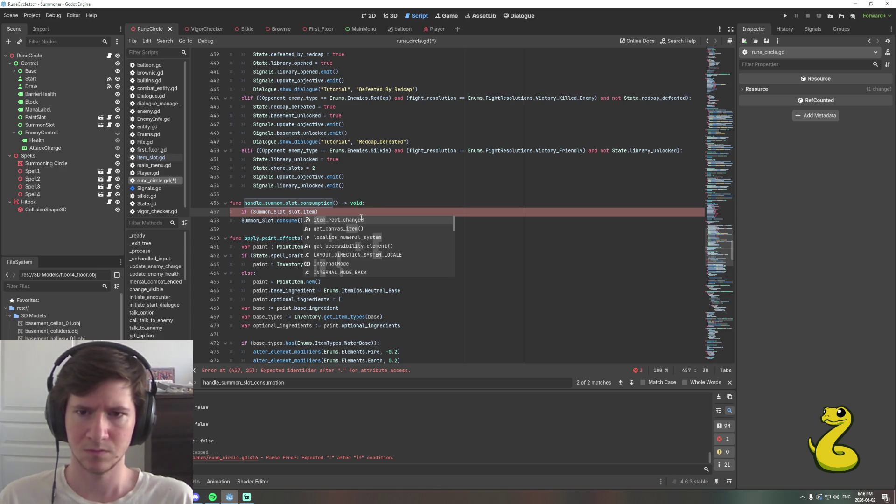
key("BackSpace")
key("BackSpace")
key("BackSpace")
type("typ")
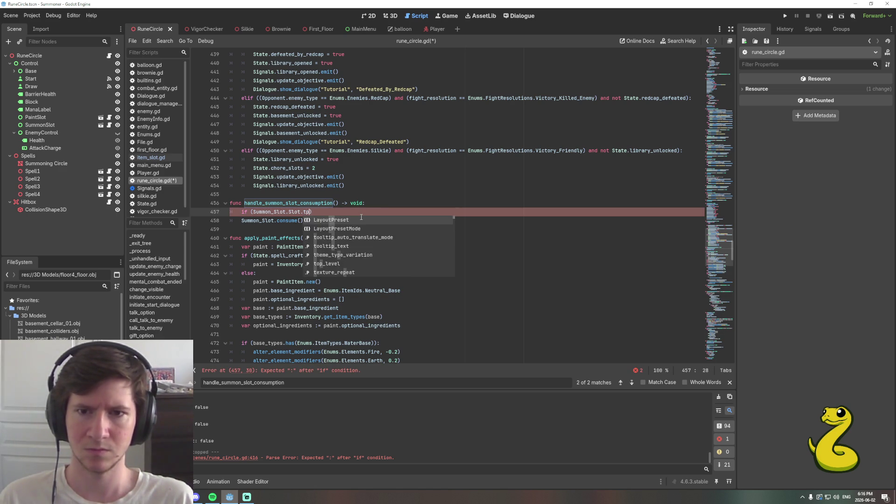
key("BackSpace")
key("BackSpace")
key("BackSpace")
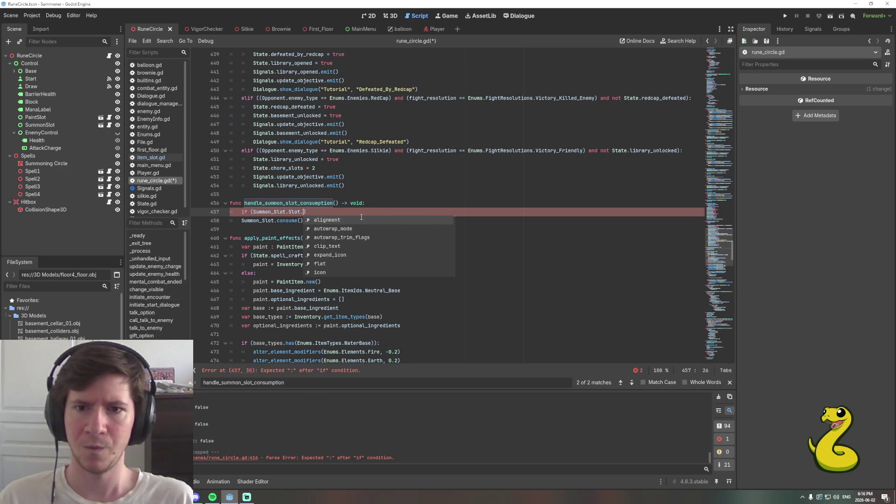
left_click(295, 211, "ctrl")
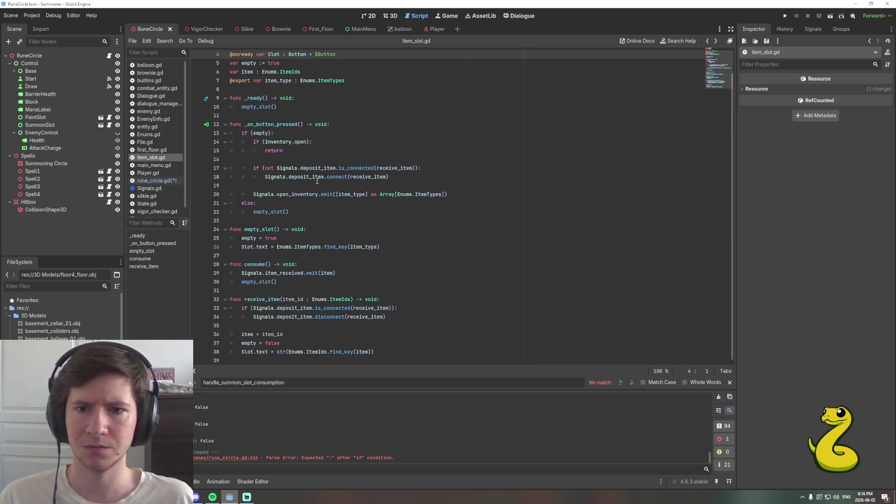
Back in rune_circle.gd, step through the Summon_Slot matches to the handle_summon_slot_consumption call.
key("alt+Left")
double_click(295, 212)
scroll(372, 234, "up", 3)
scroll(376, 247, "down", 3)
key("ctrl+f")
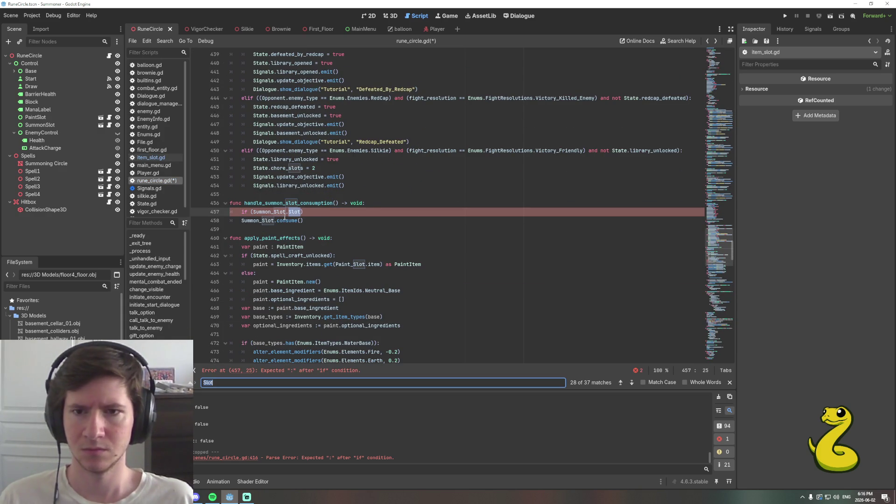
double_click(276, 212)
key("ctrl+f")
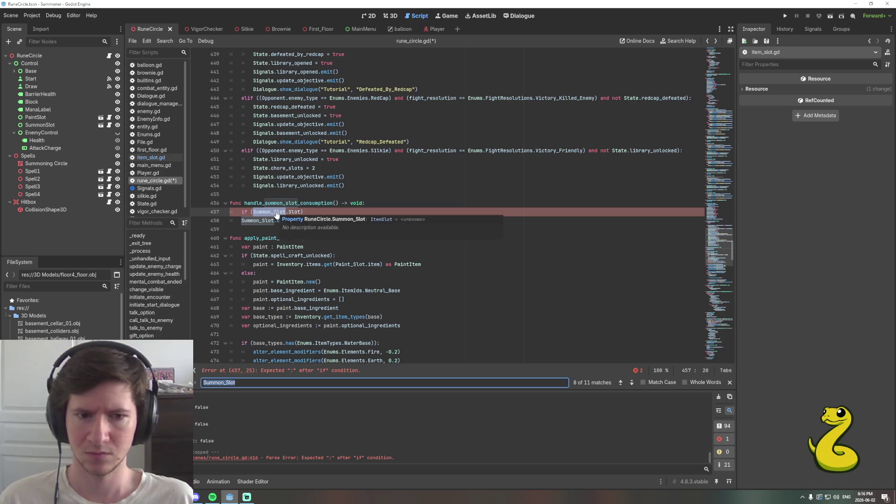
key("Return")
key("Return")
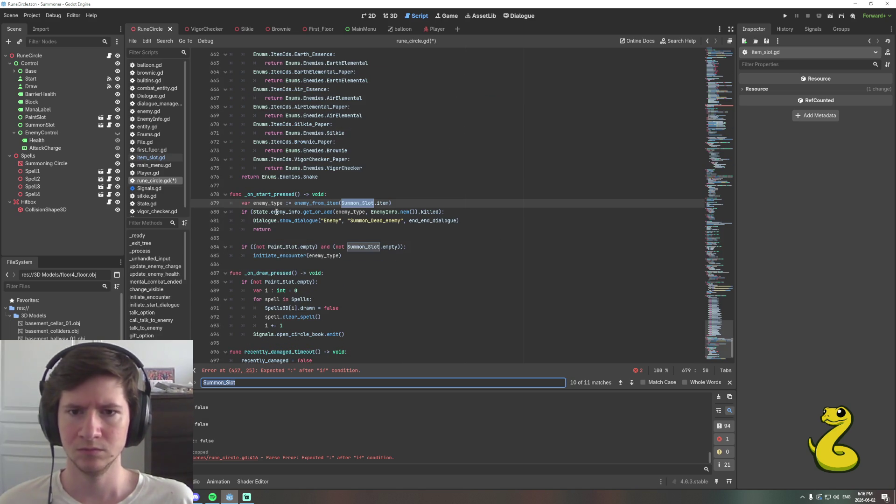
key("Return")
key("Return")
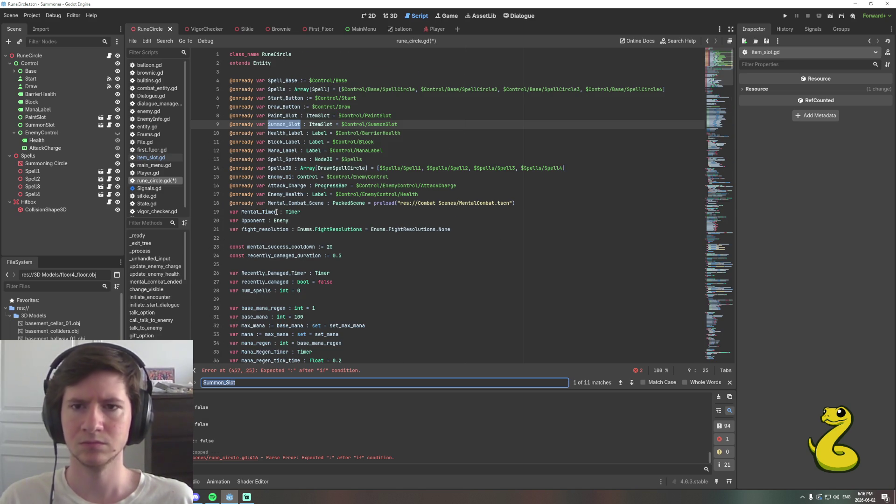
key("Return")
key("Return")
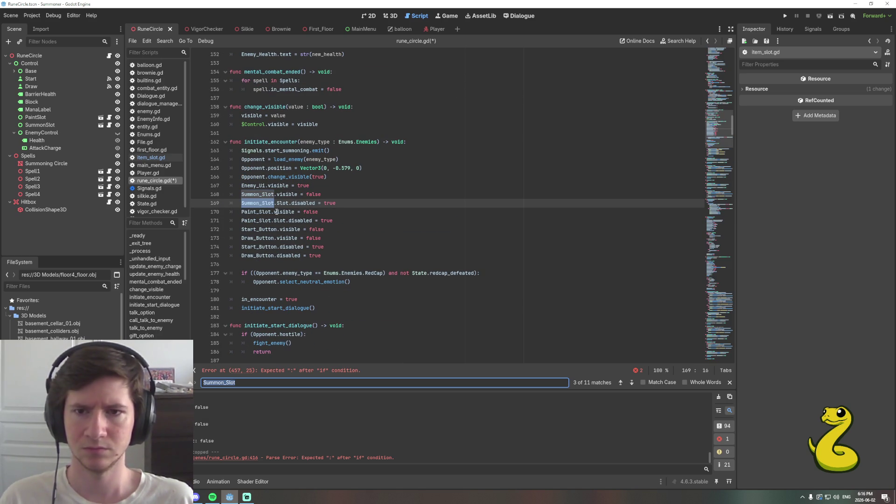
key("Return")
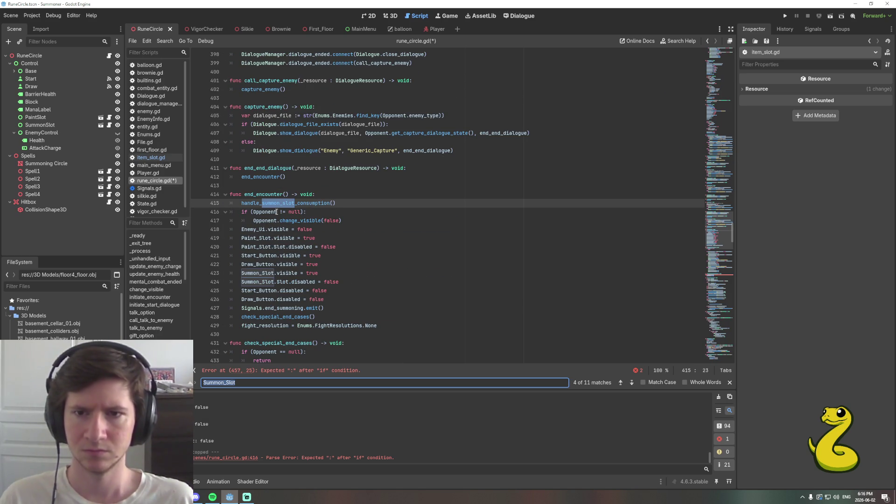
key("Return")
key("Return")
key("Return")
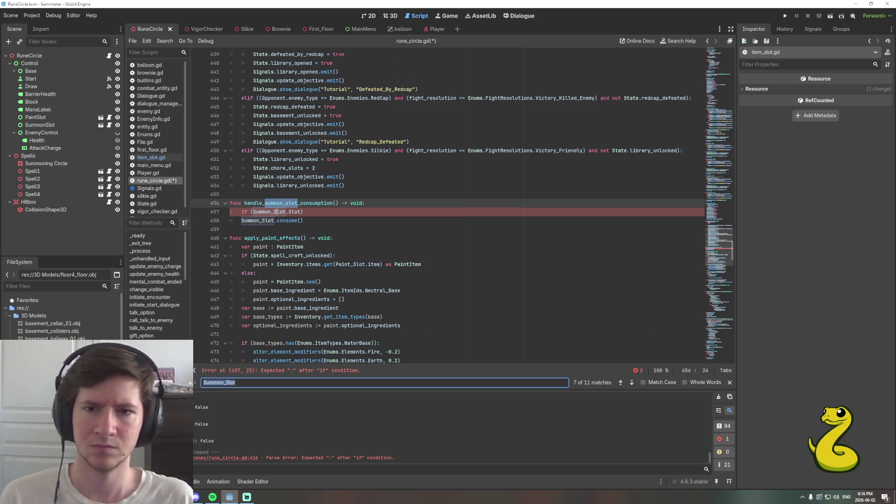
Change Summon_Slot.Slot to Summon_Slot.item in the line 457 condition.
left_click(300, 212)
key("BackSpace")
key("BackSpace")
key("BackSpace")
type("item_h")
key("BackSpace")
key("BackSpace")
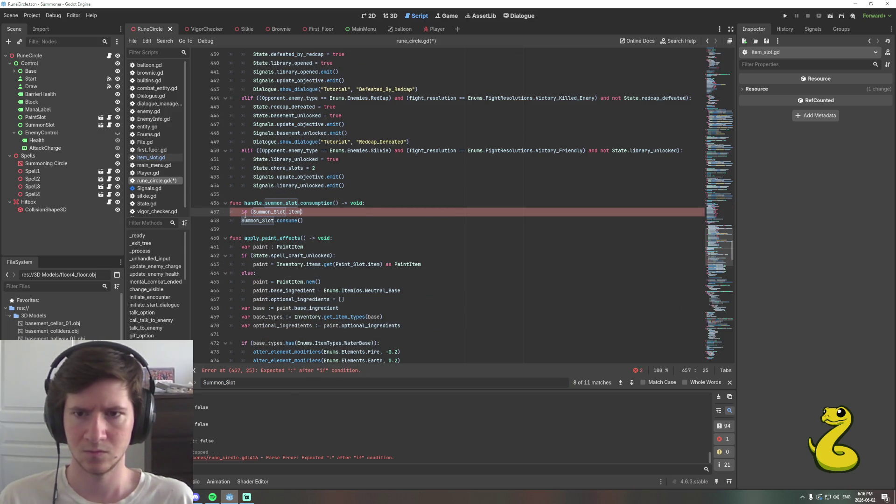
left_click(253, 212)
Wrap the check as Inventory.get_item_types(Summon_Slot.item).has( on line 457.
type("Inventory")
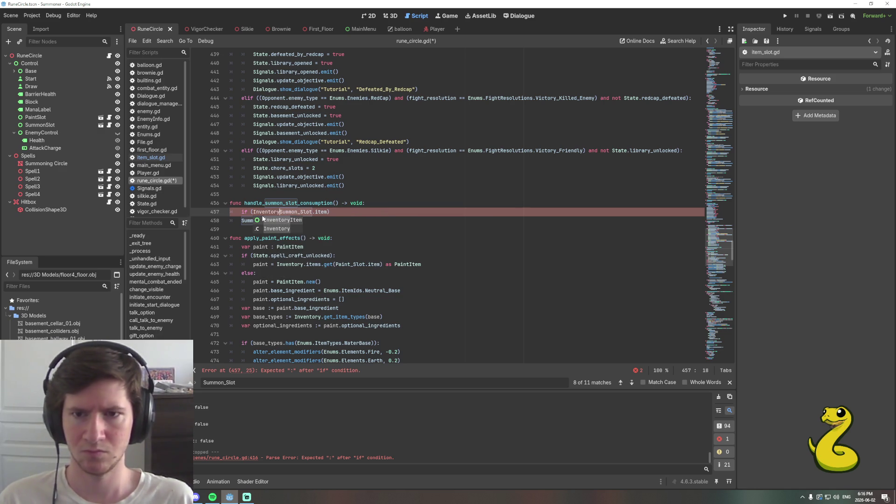
type(".")
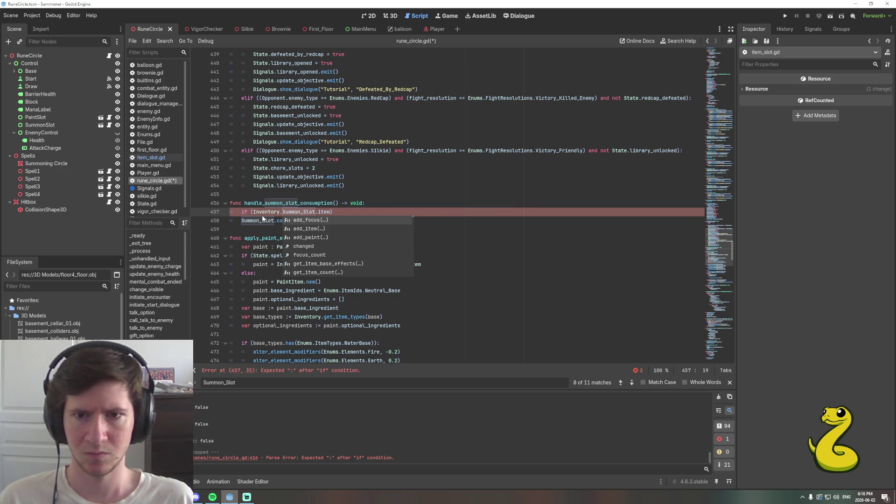
type("h")
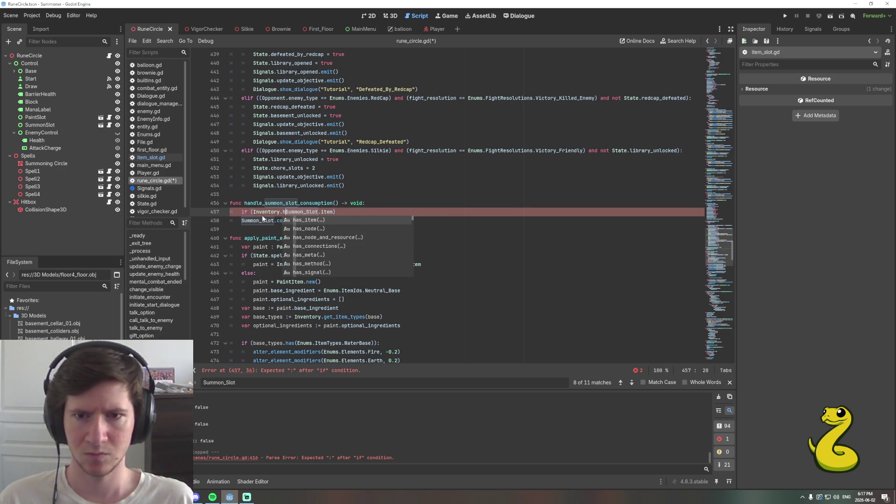
type("as_")
key("BackSpace")
key("BackSpace")
key("BackSpace")
type("typ")
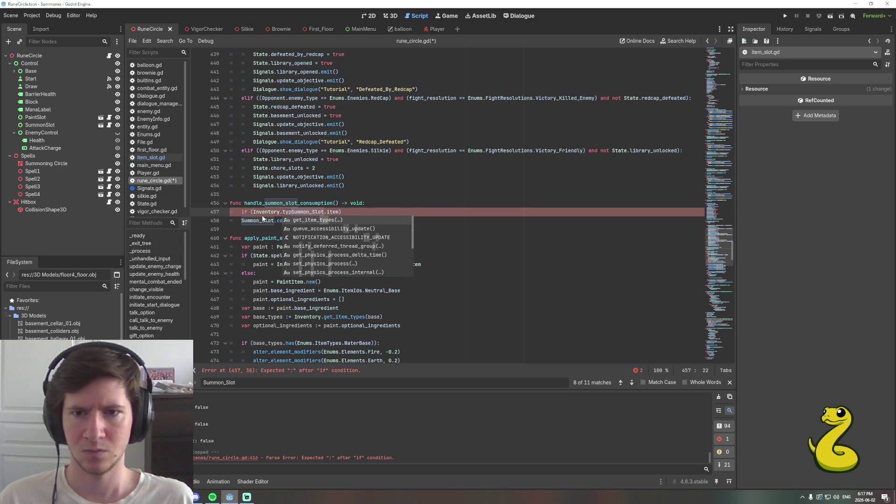
key("Return")
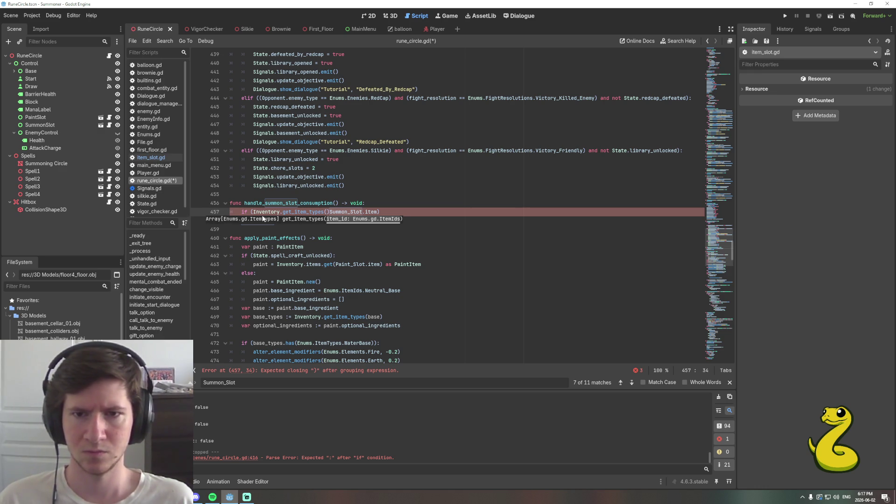
key("Delete")
key("End")
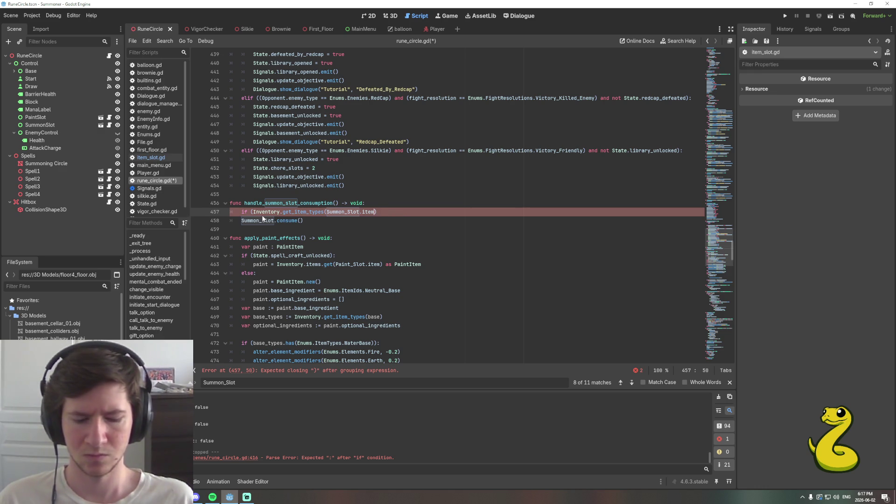
type(")")
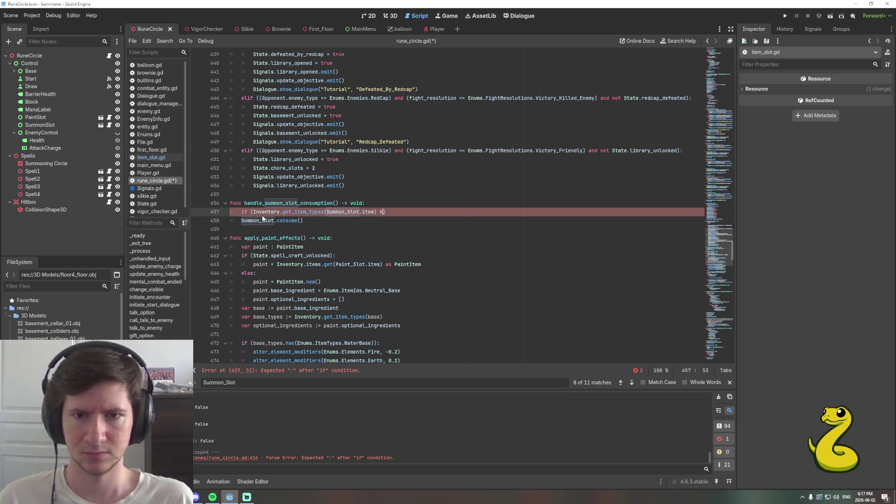
key("BackSpace")
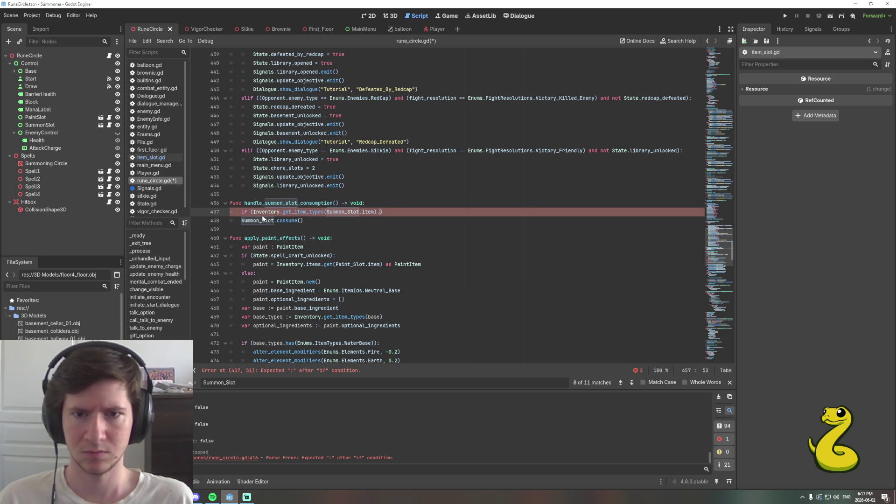
type("ha")
key("Return")
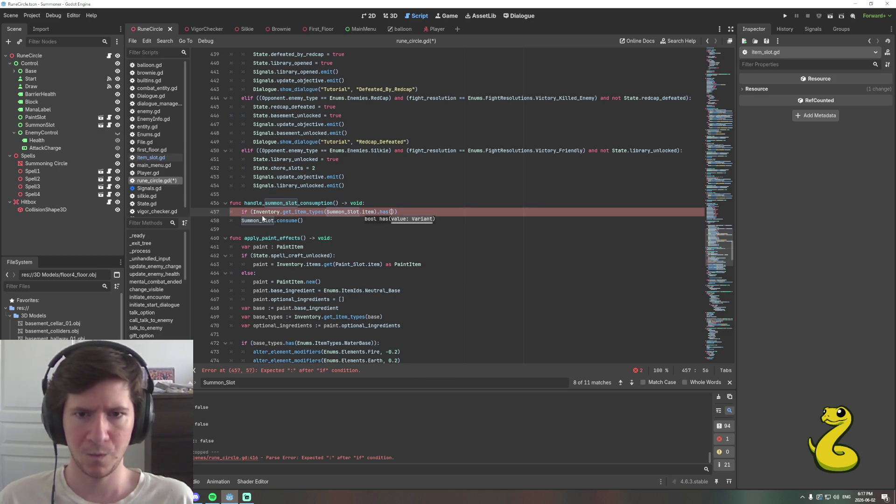
Finish the condition with Enums.ItemTypes.Consumable and a closing colon.
type("Enums.It")
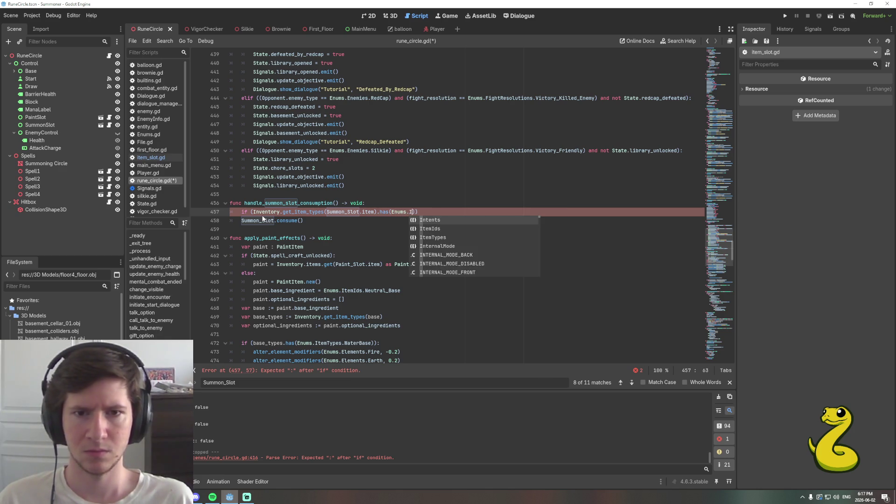
key("Down")
key("Return")
type("C")
key("Return")
key("End")
type(":")
Indent the consume call under the if and save rune_circle.gd.
key("Down")
key("Home")
key("Tab")
key("End")
key("ctrl+s")
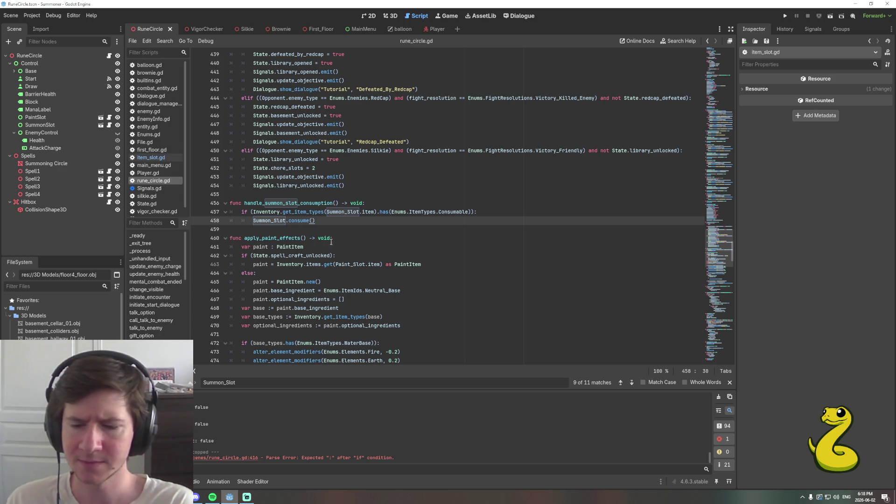
Open EnemyInfo.gd from the script editor's file list.
mouse_move(231, 497)
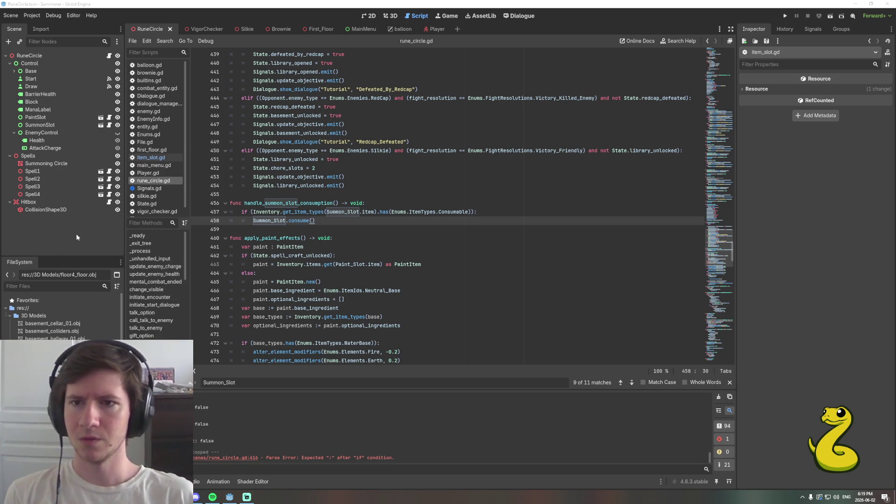
left_click(154, 119)
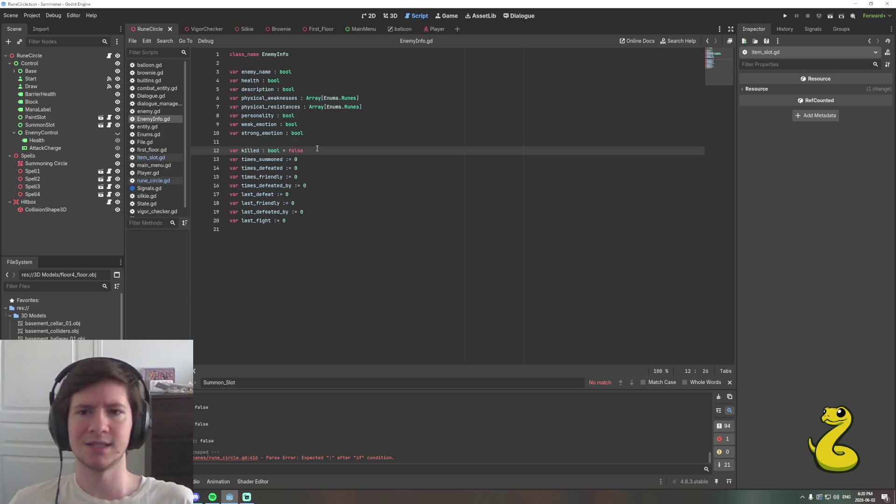
Add 'var times_robbed := 0' after the times_defeated_by line and save EnemyInfo.gd.
left_click(316, 177)
left_click(318, 185)
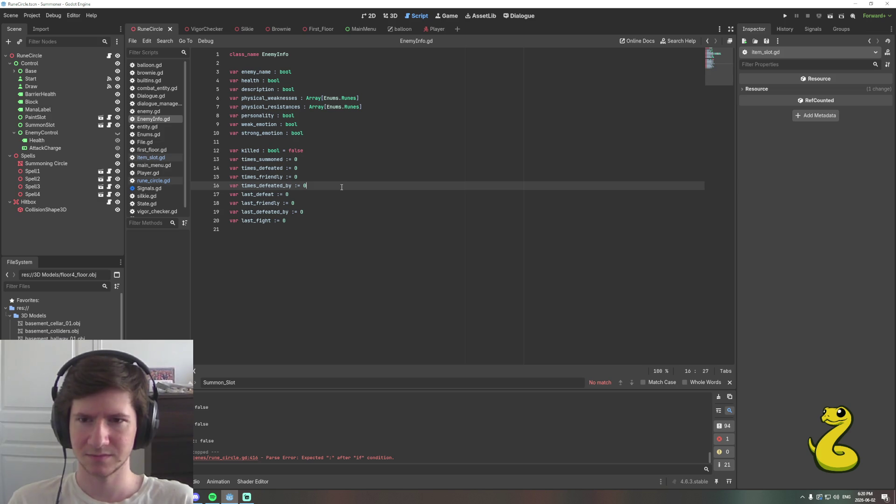
key("Return")
type("var times_robbed")
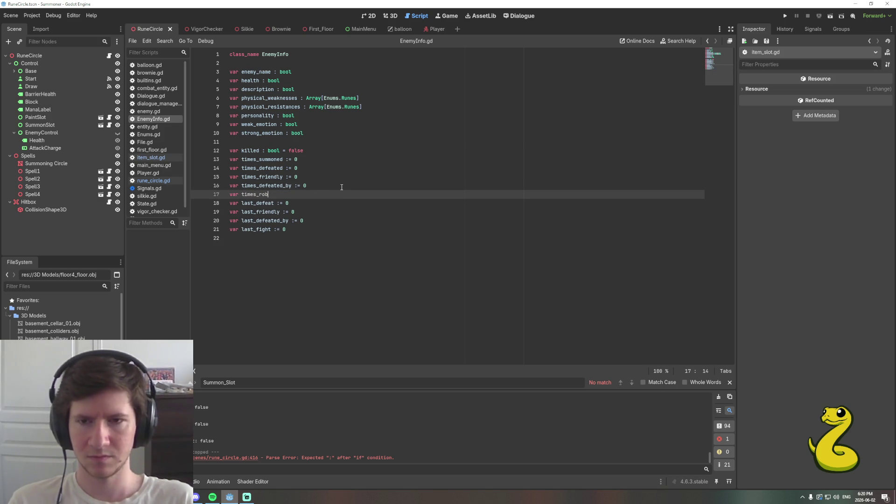
type(" :=")
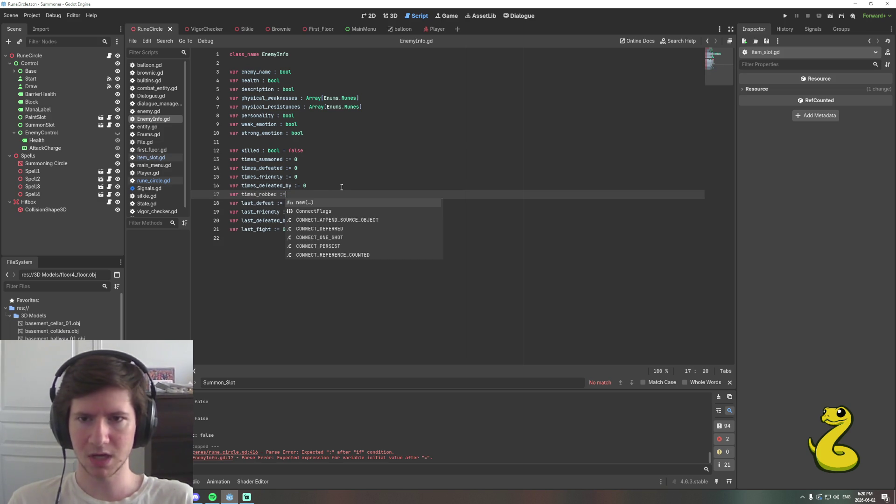
type(" 0")
key("ctrl+s")
Search all project files for uses of times_defeated.
left_click(263, 195)
double_click(263, 195)
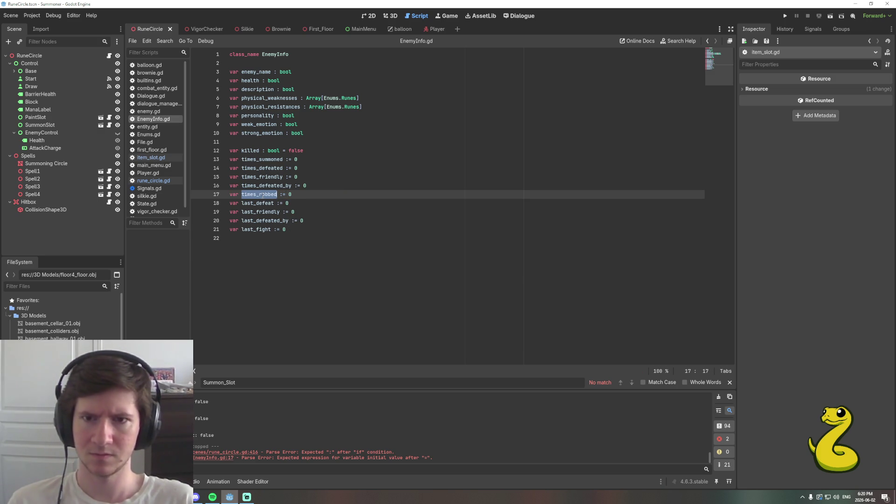
double_click(257, 169)
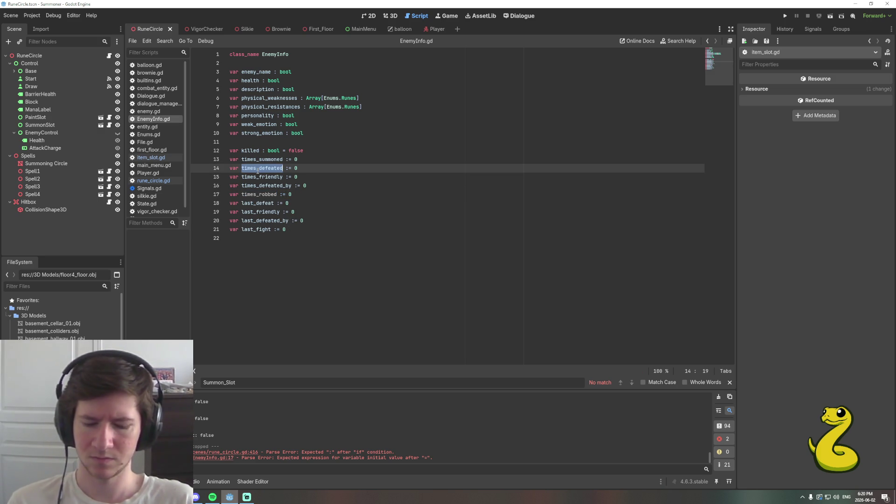
key("ctrl+shift+f")
Open the times_defeated_by usage in rune_circle.gd and find the rob_enemy function.
key("Return")
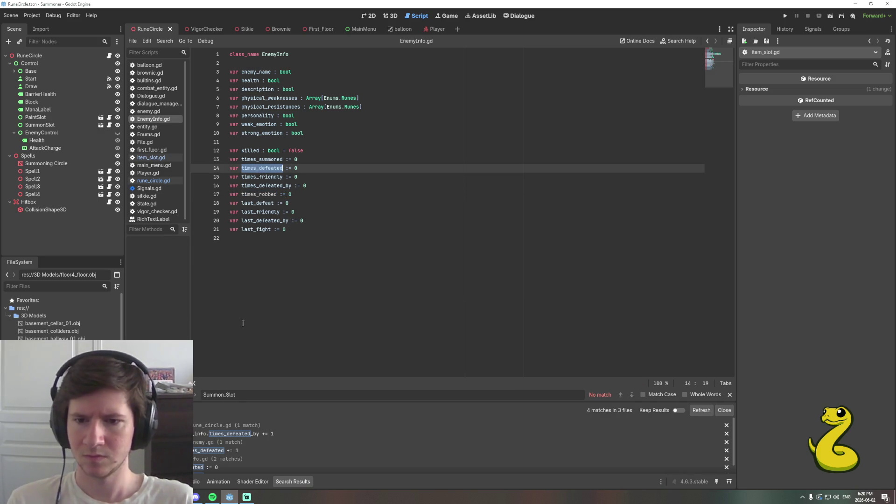
left_click(210, 435)
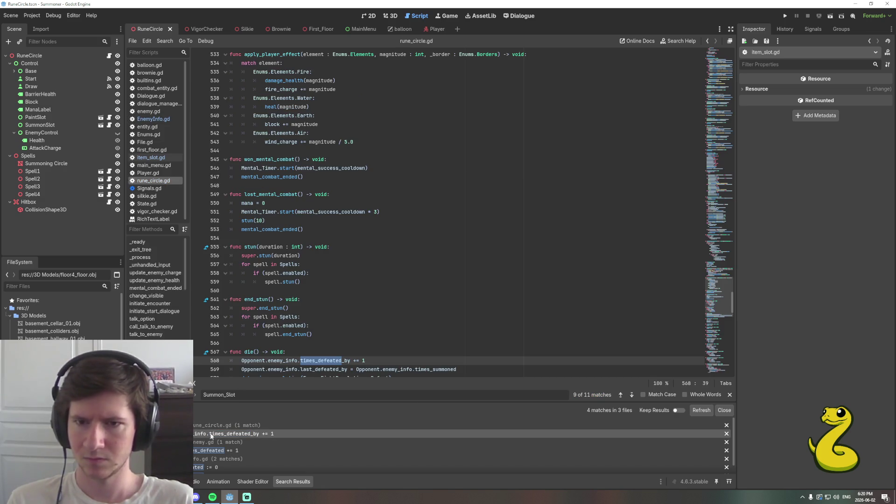
scroll(361, 334, "down", 4)
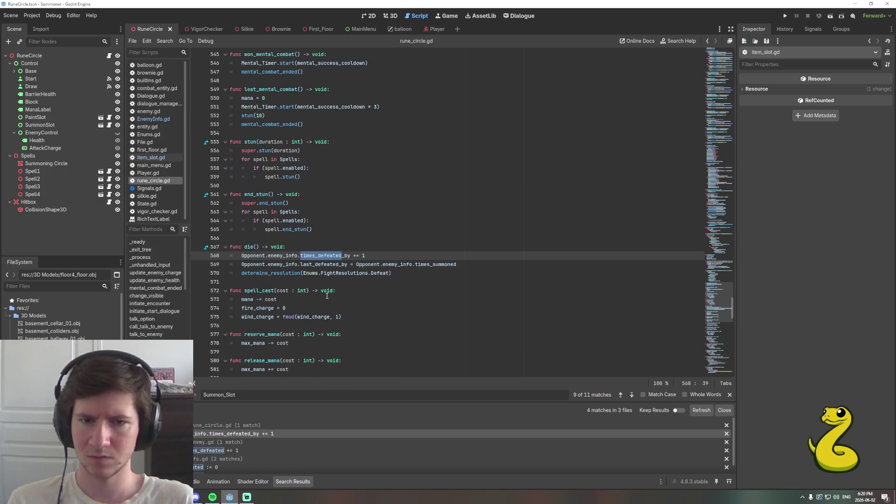
left_click(374, 255)
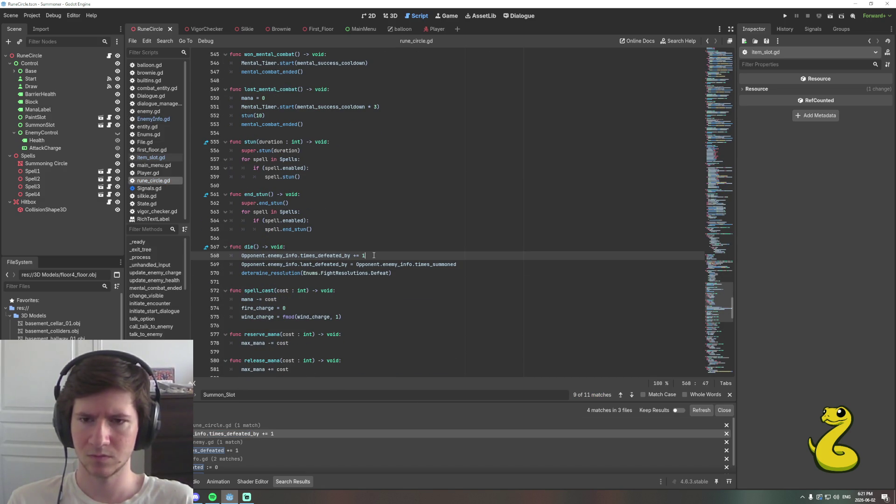
scroll(243, 447, "down", 1)
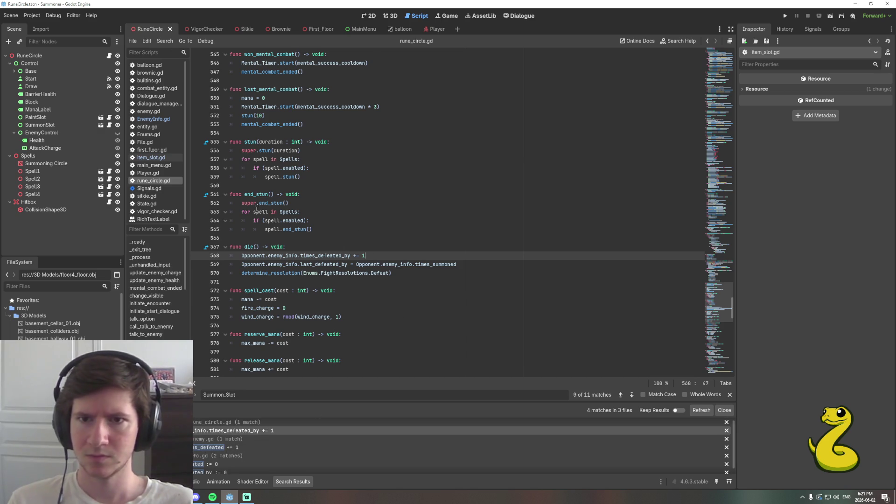
key("ctrl+f")
type("rob")
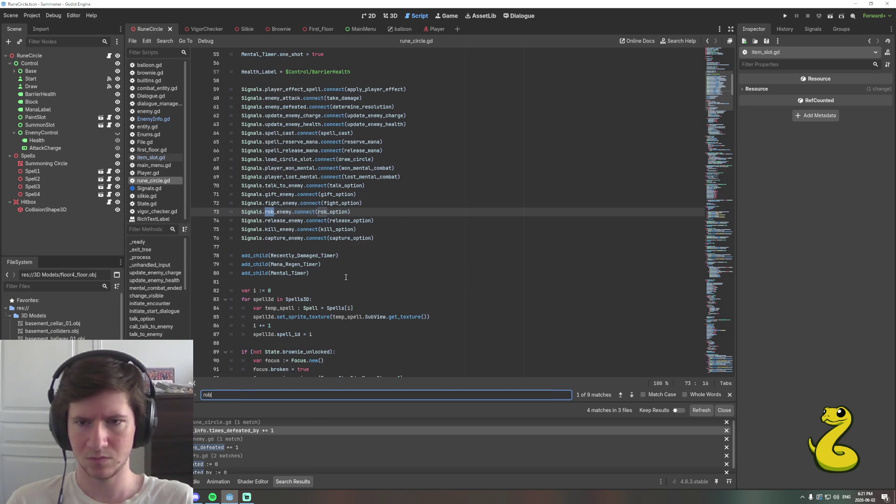
key("Return")
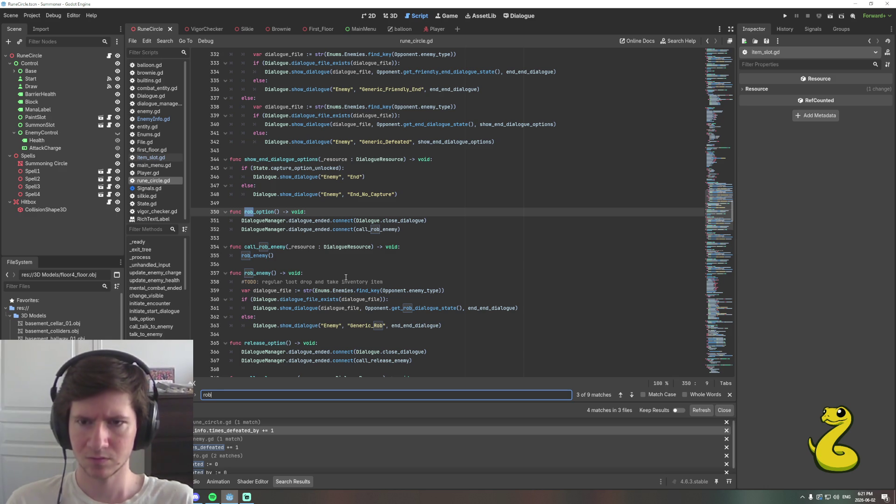
Add 'Opponent.enemy_info.times_robbed += 1' inside rob_enemy().
left_click(335, 274)
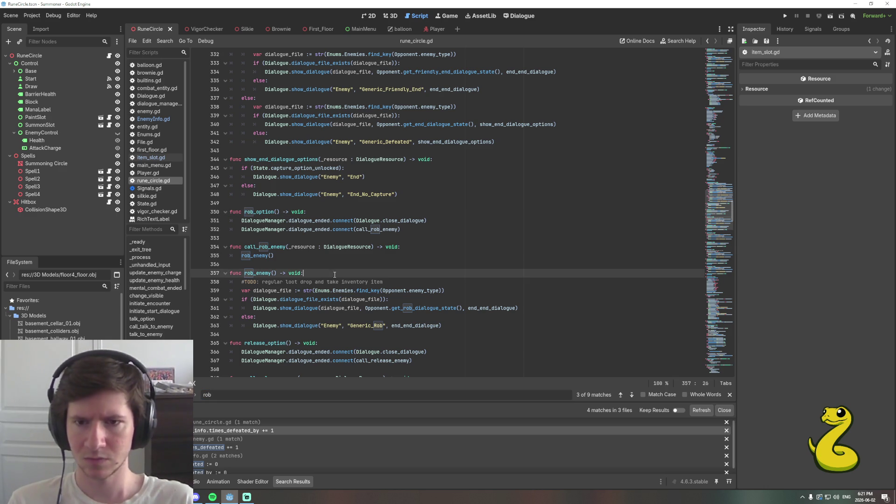
key("Return")
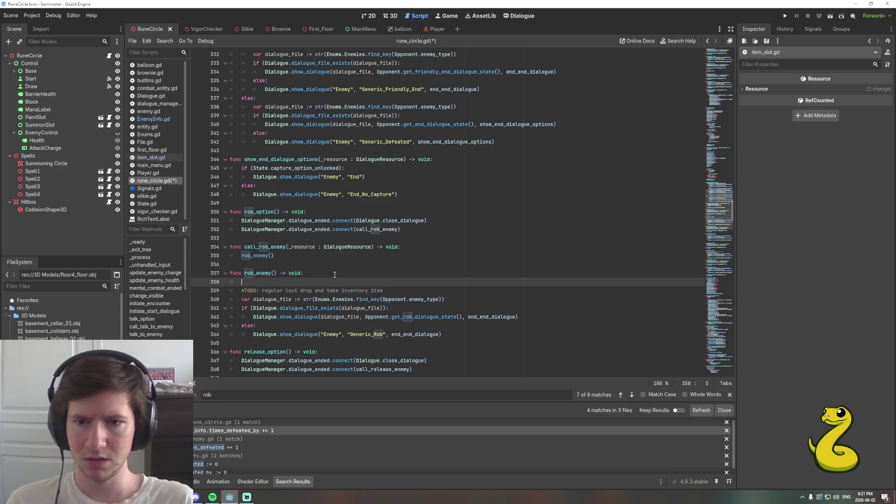
type("ene")
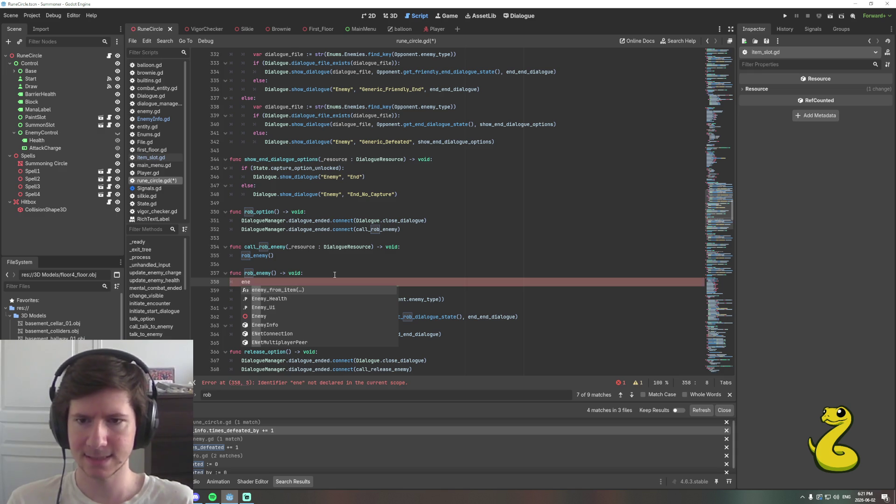
type("my_")
key("BackSpace")
key("BackSpace")
key("BackSpace")
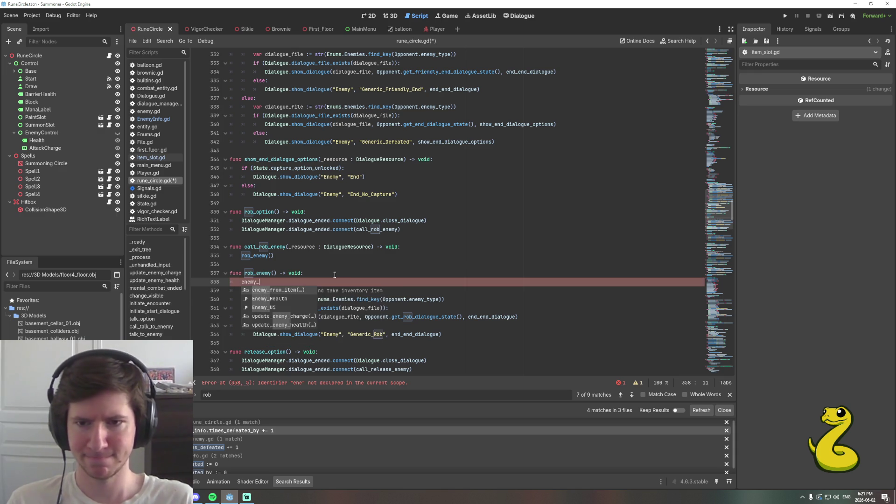
key("BackSpace")
type("Op")
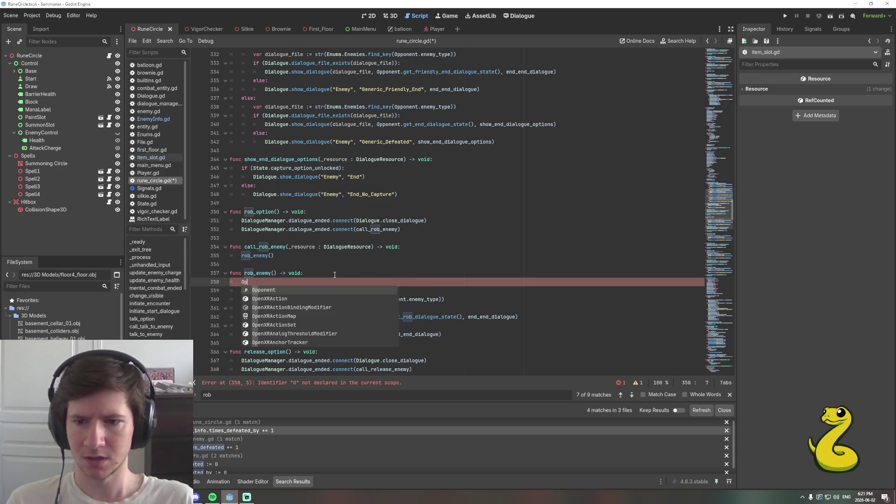
key("Return")
type(".ene")
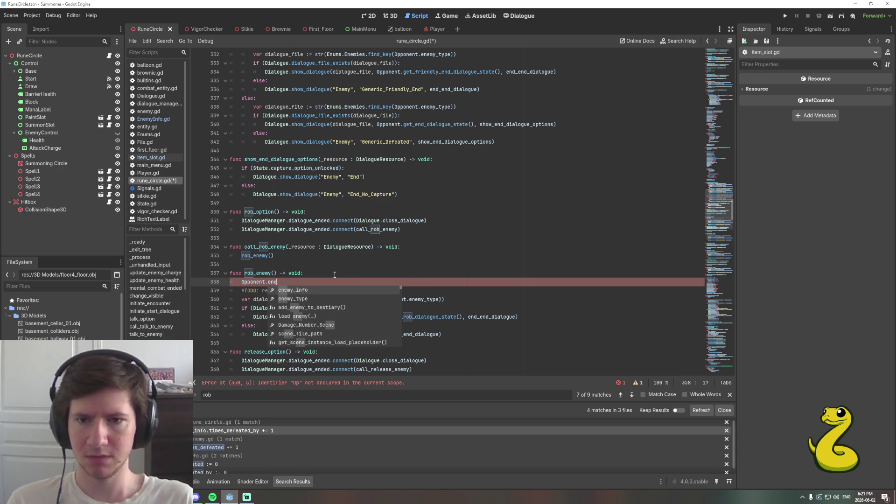
type("my_info.times_r")
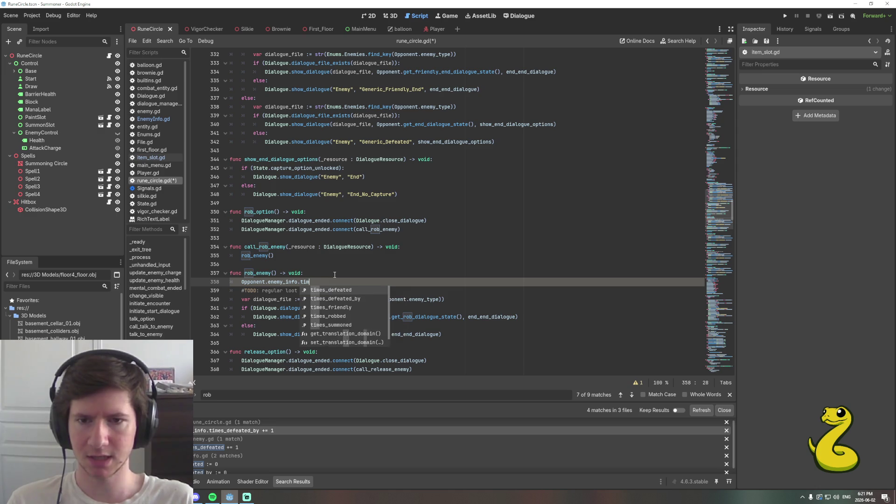
key("Return")
type("+= 1")
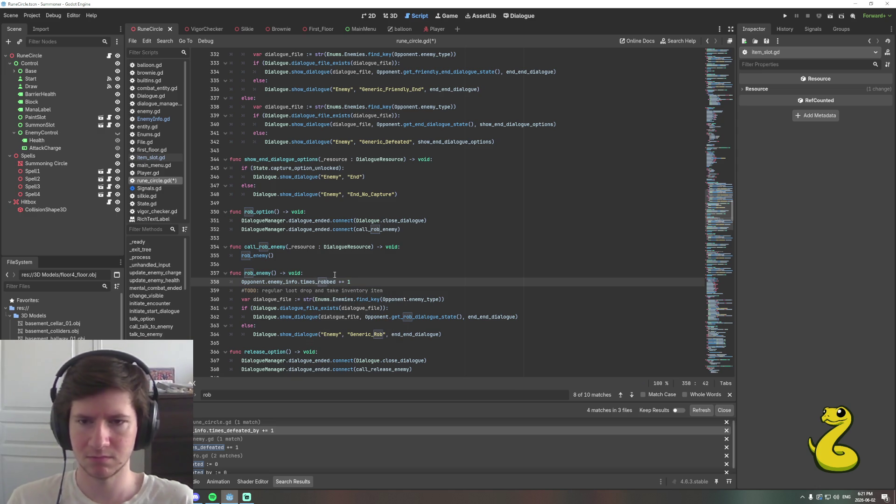
Move the loot-drop TODO above the increment and add '#TODO: rob based on times robbed then increment'.
left_click(335, 275)
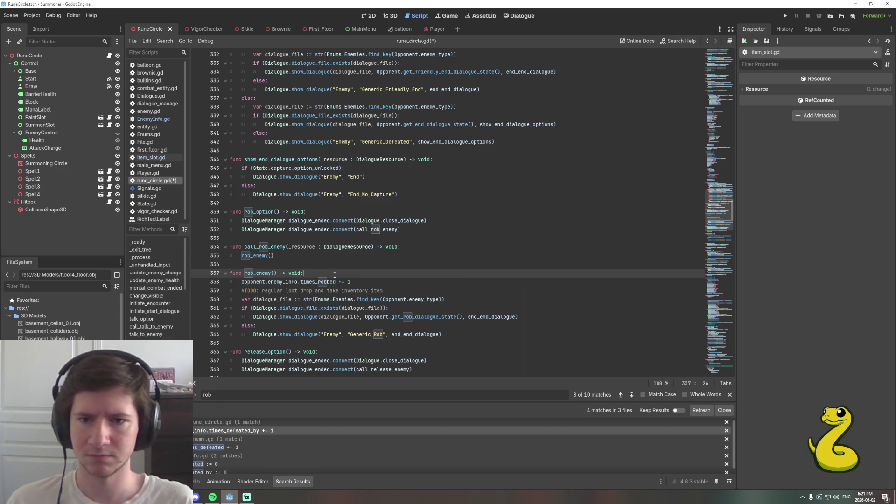
key("Down")
key("Down")
key("shift+Home")
key("ctrl+c")
key("BackSpace")
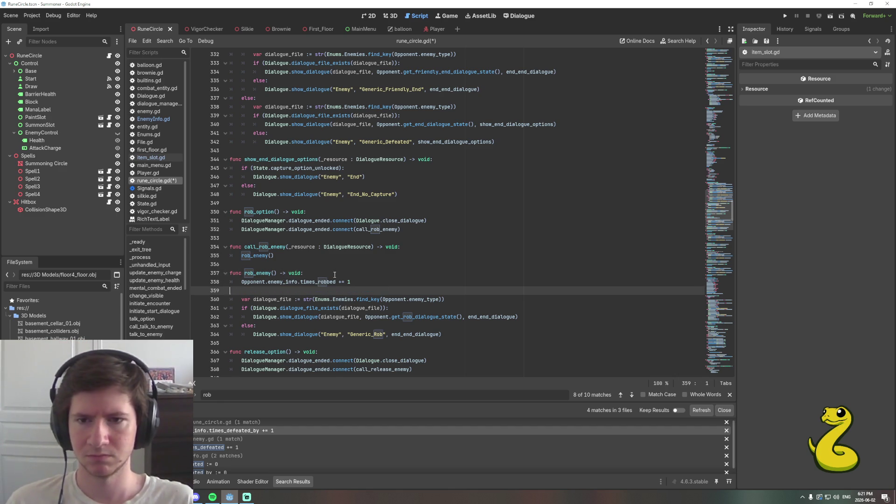
key("BackSpace")
key("Up")
key("Return")
key("ctrl+v")
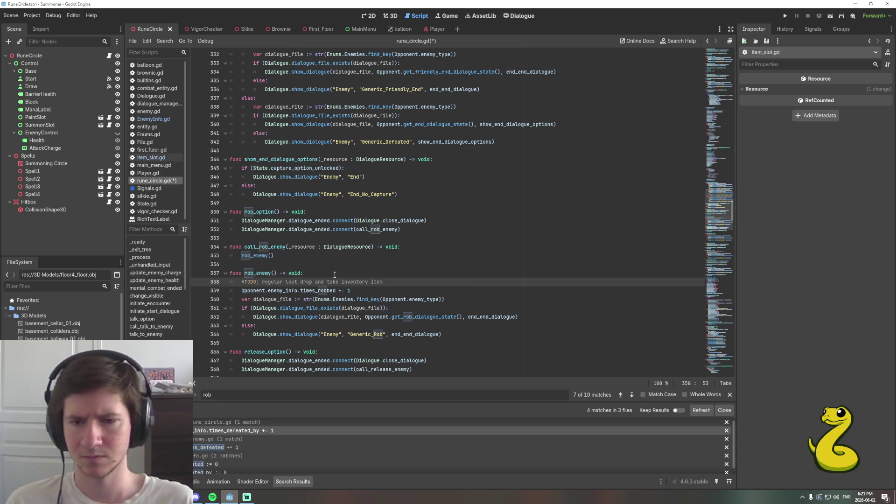
key("Return")
type("#TODO: ")
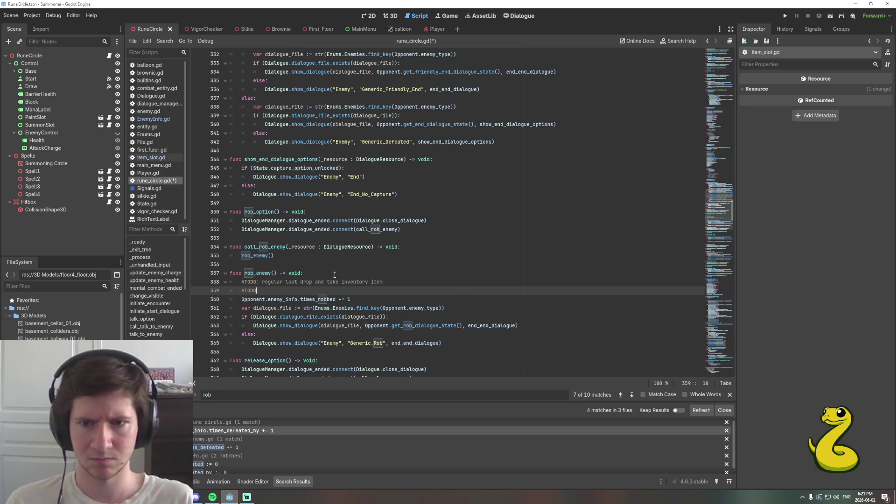
type("rob")
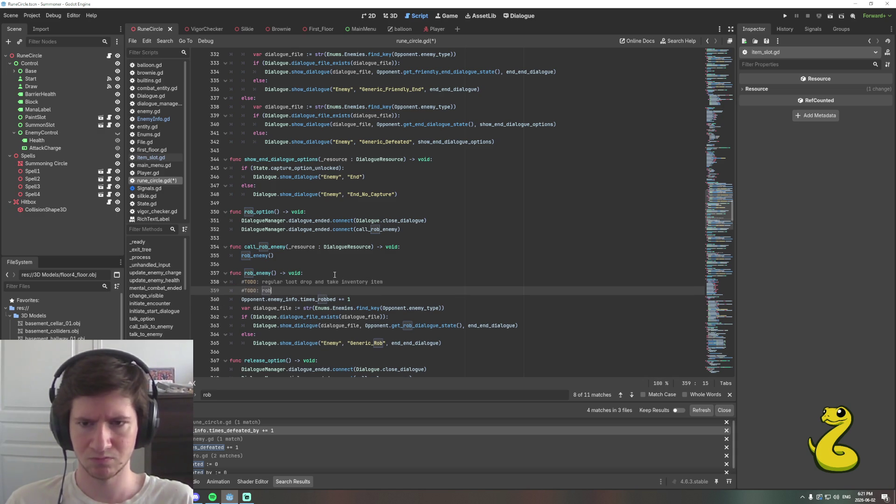
type(" based on times ro")
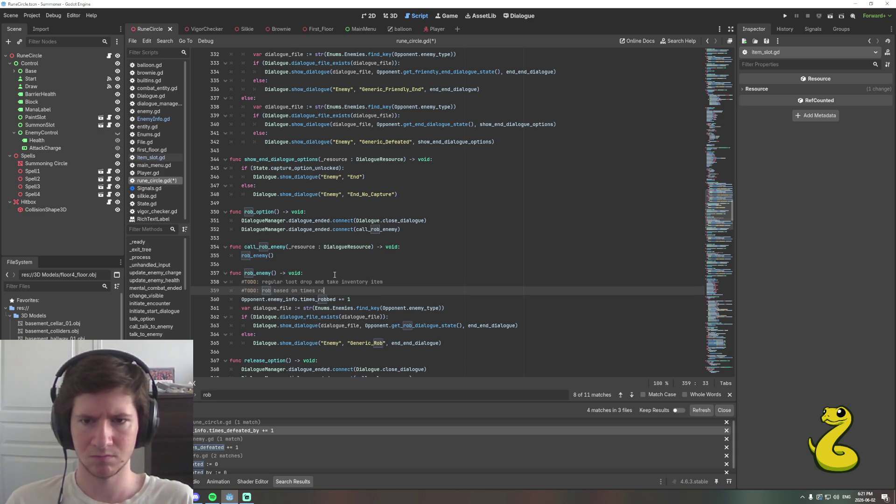
type("bbed then increment")
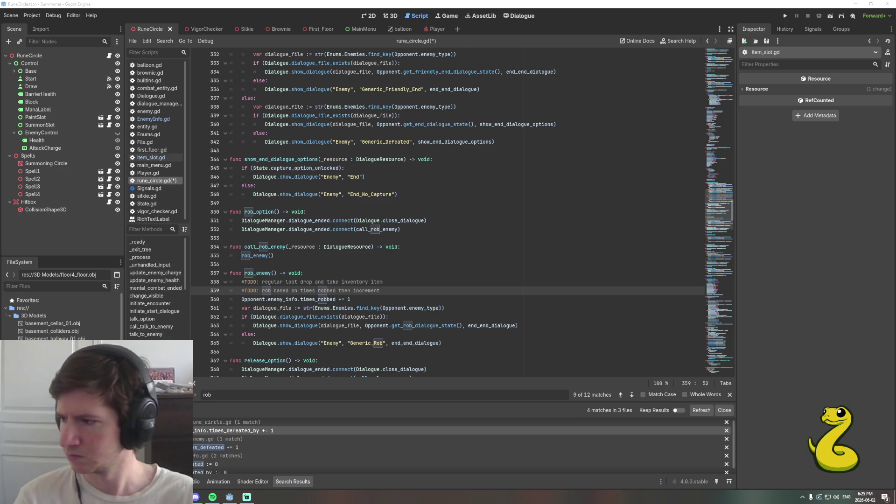
Save rune_circle.gd with the new TODO and return to the Enemy Data spreadsheet.
key("ctrl+s")
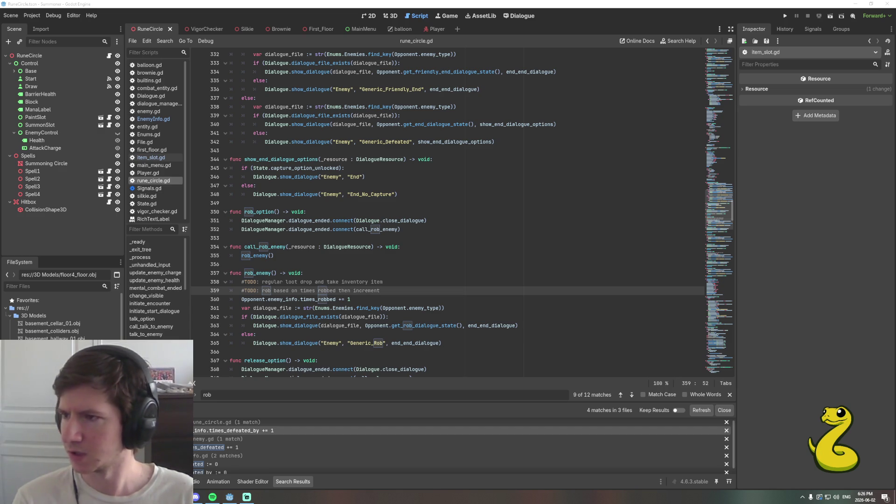
key("alt+Tab")
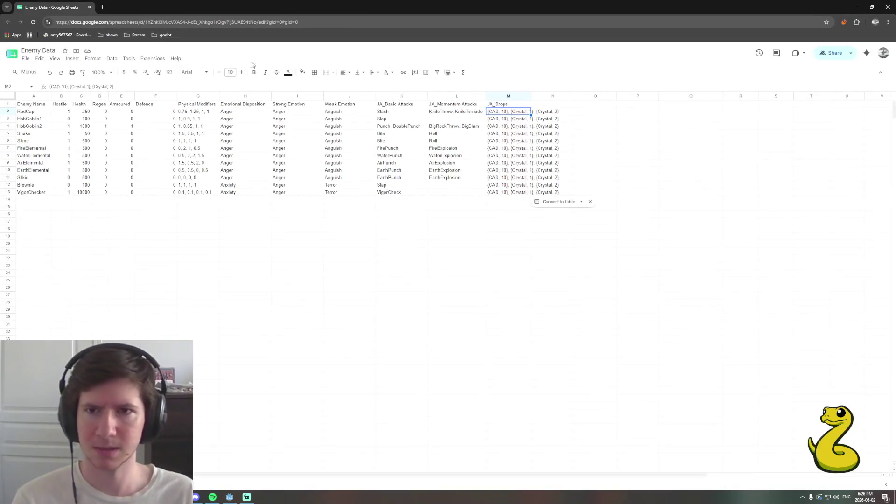
Open the Export Sheet Data sidebar from the extensions menu.
left_click(147, 58)
mouse_move(244, 141)
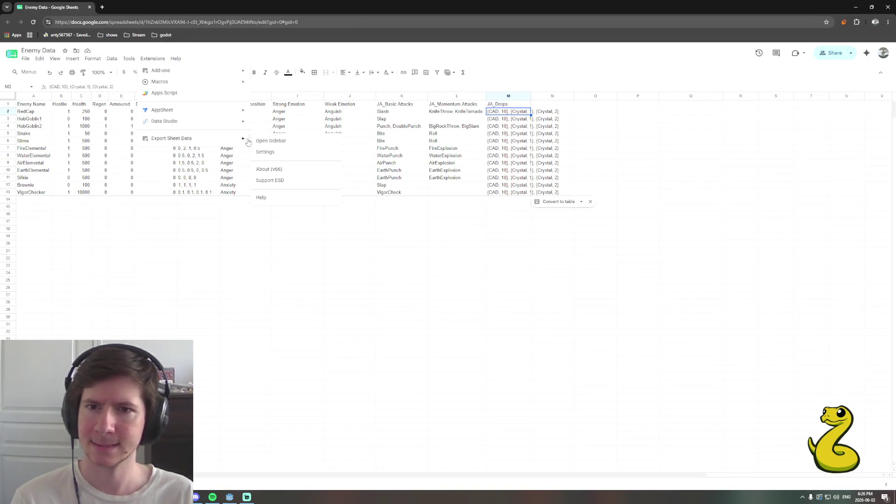
left_click(265, 142)
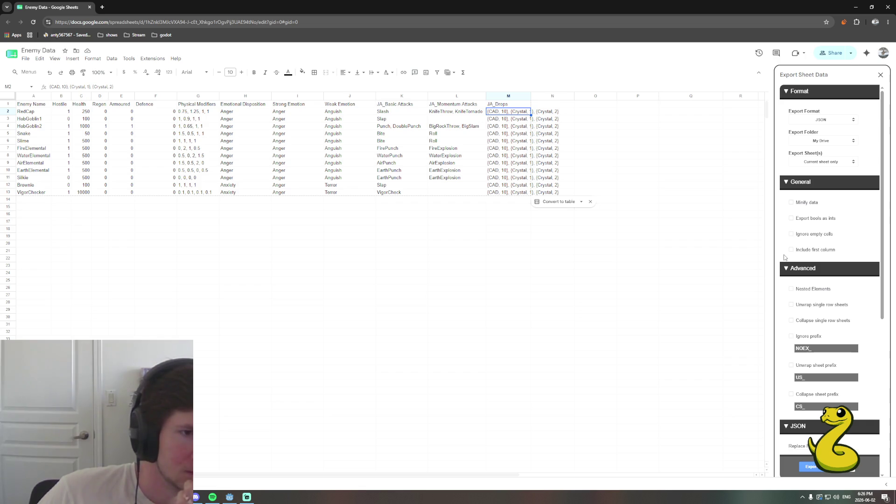
Review the sidebar's JSON options for nested elements and array prefixes.
scroll(785, 257, "down", 1)
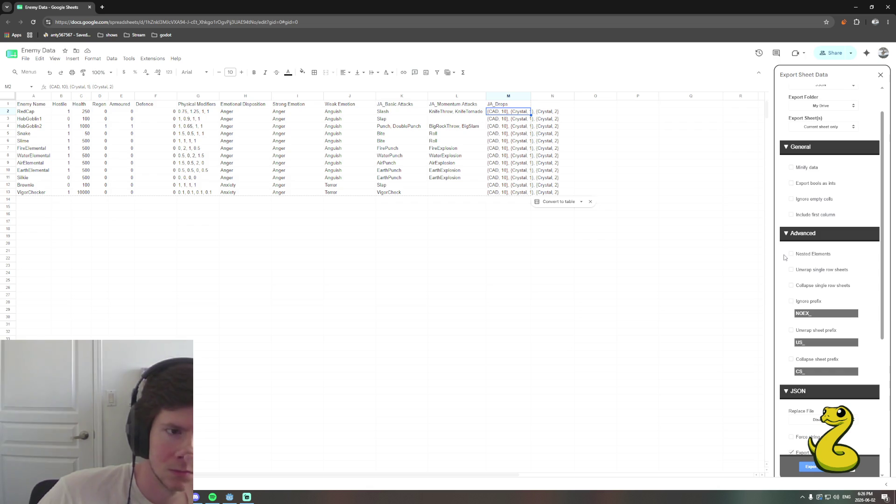
mouse_move(799, 259)
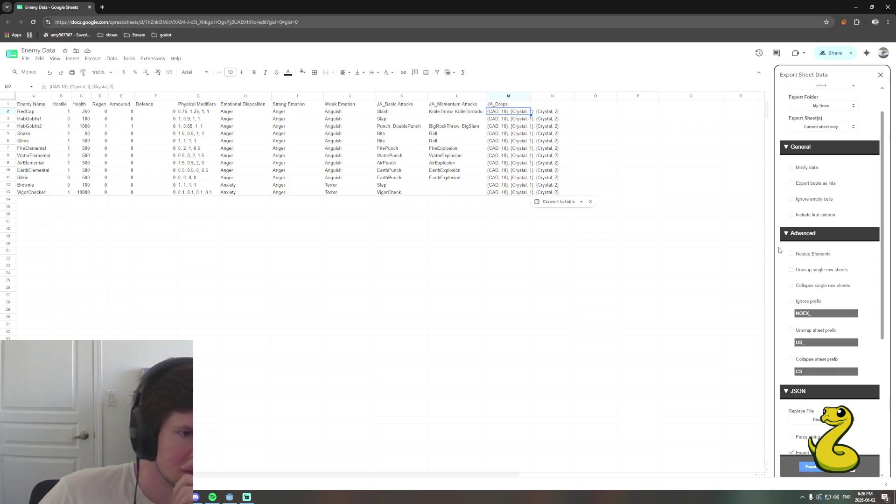
scroll(785, 278, "down", 3)
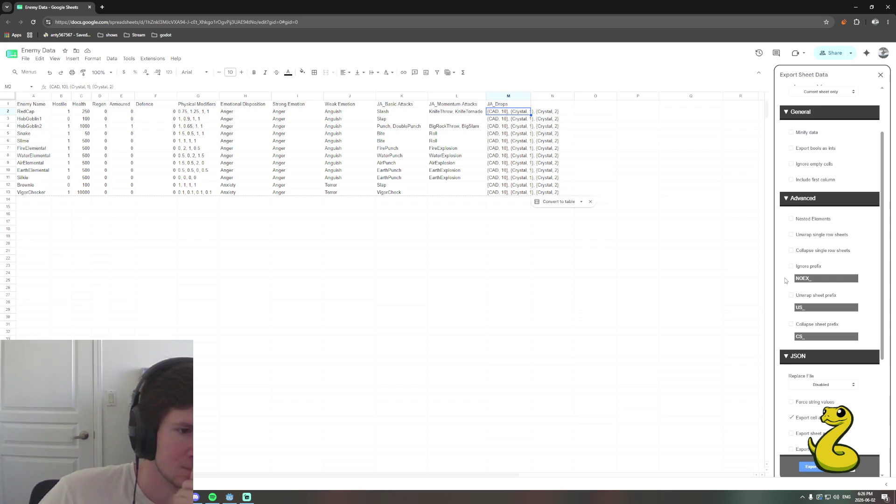
scroll(785, 280, "down", 3)
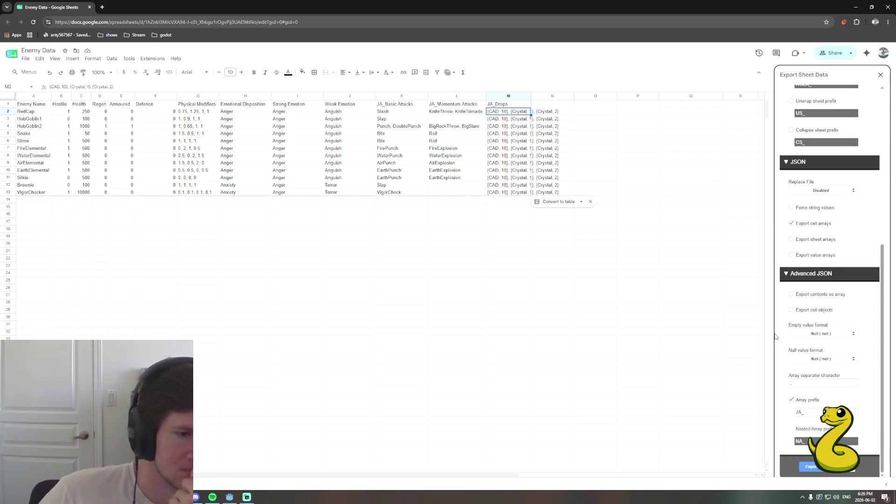
mouse_move(801, 430)
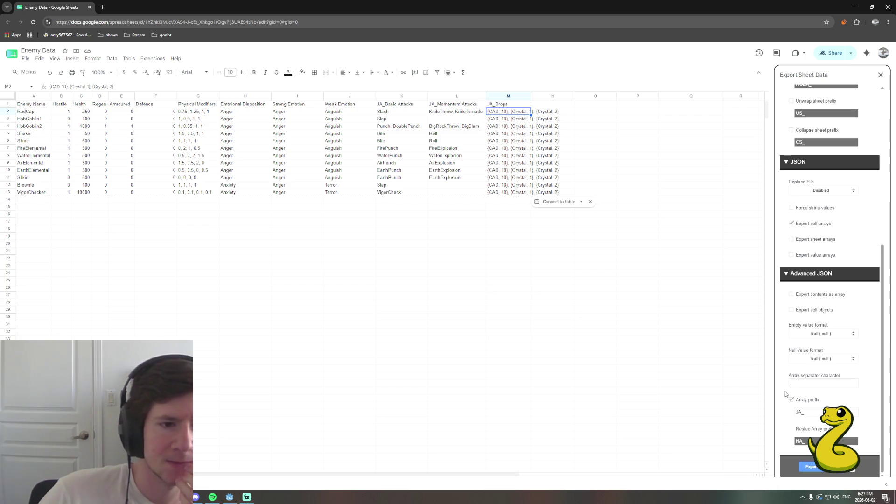
scroll(782, 378, "up", 2)
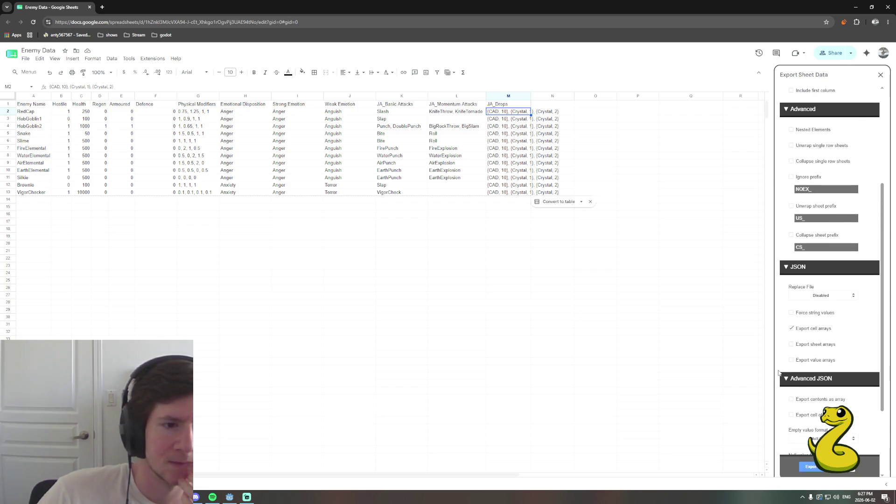
scroll(783, 406, "down", 2)
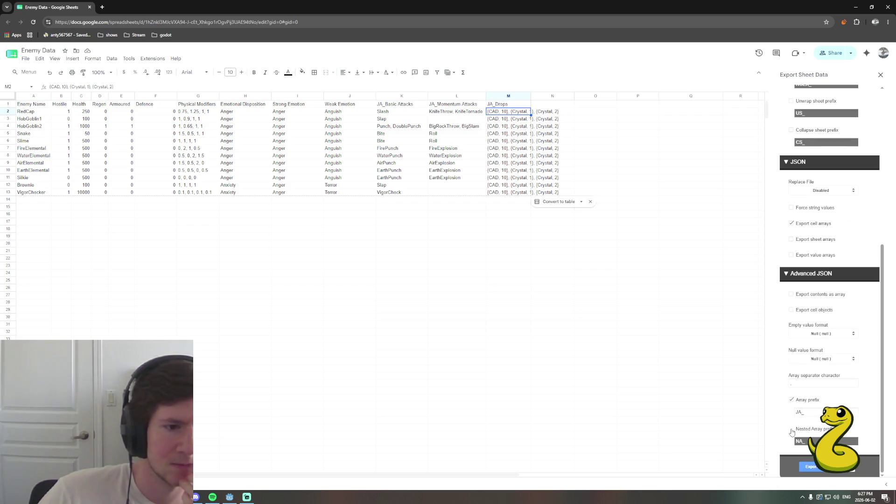
scroll(793, 415, "up", 4)
scroll(792, 409, "down", 1)
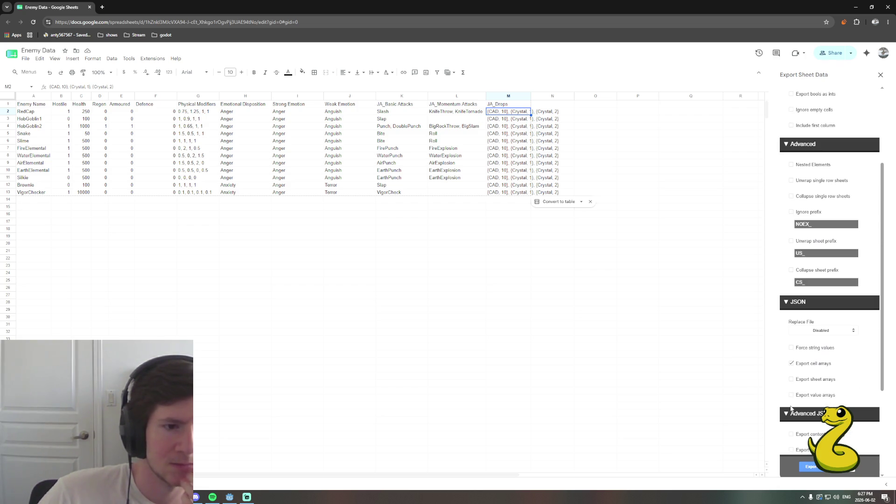
scroll(789, 399, "up", 1)
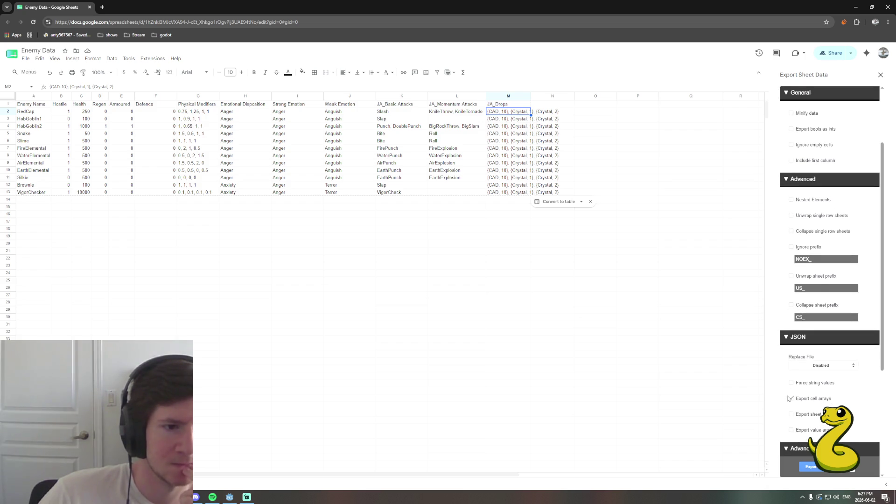
scroll(788, 399, "up", 2)
scroll(789, 367, "up", 1)
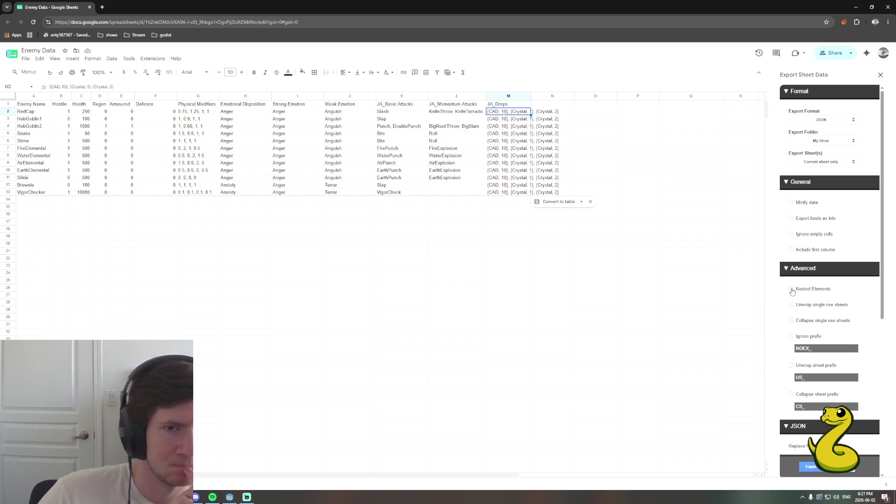
scroll(790, 308, "down", 7)
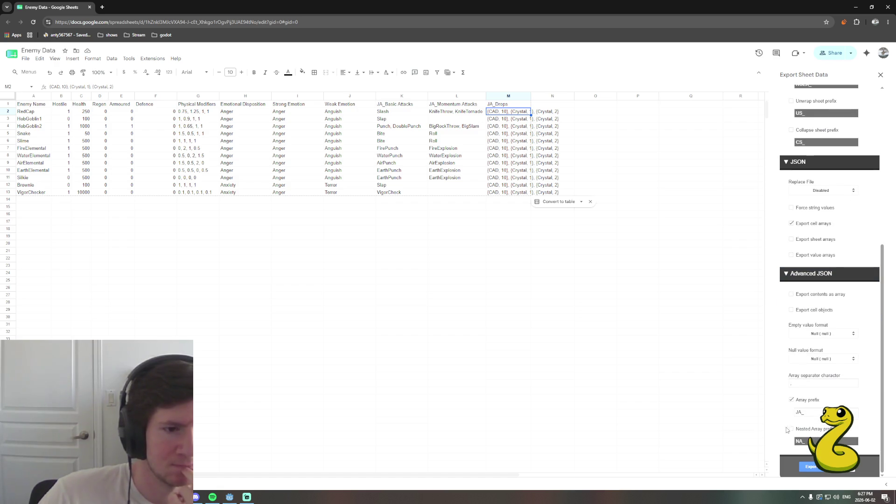
Enable the nested array prefix option and rename header M1 from JA_Drops to NA_Drops.
left_click(791, 430)
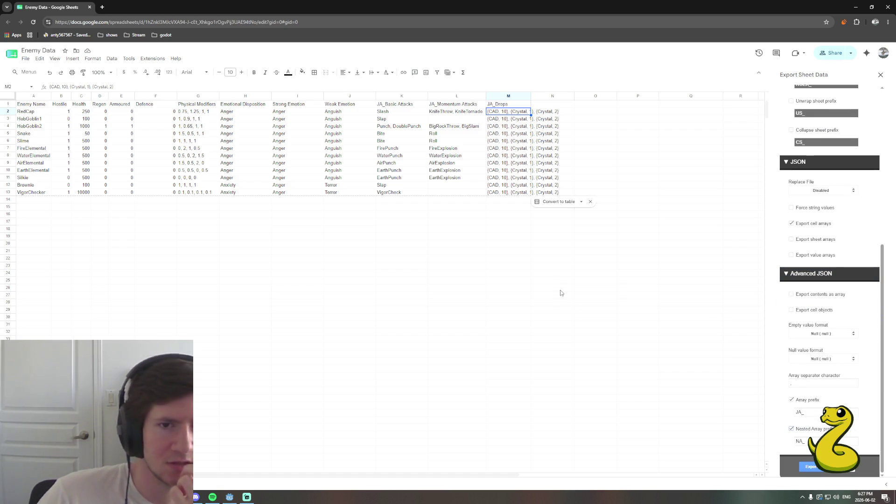
double_click(494, 104)
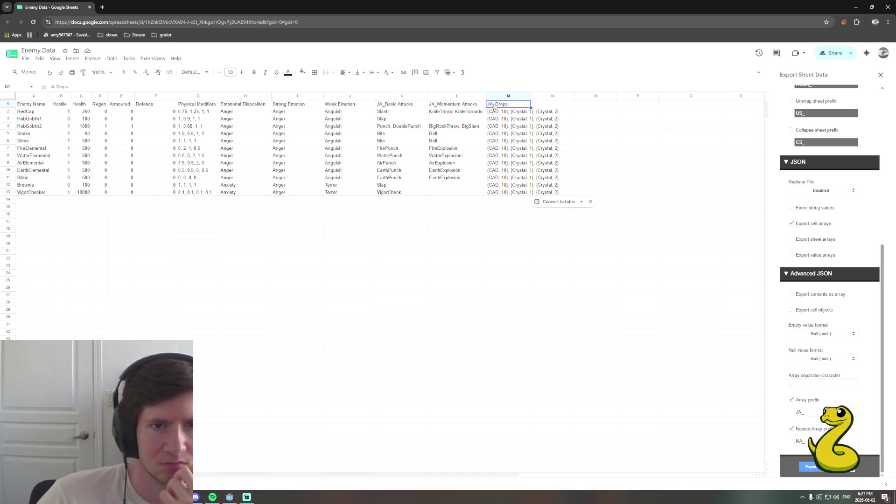
key("BackSpace")
key("BackSpace")
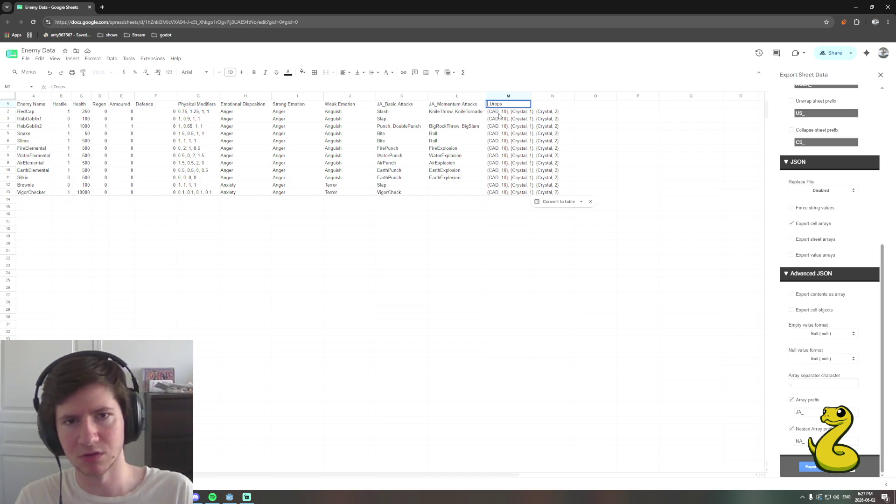
type("NA")
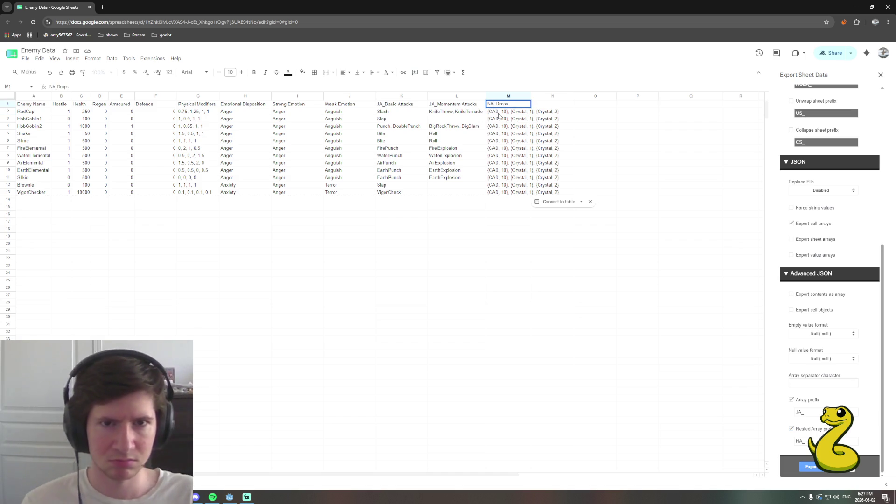
left_click(528, 121)
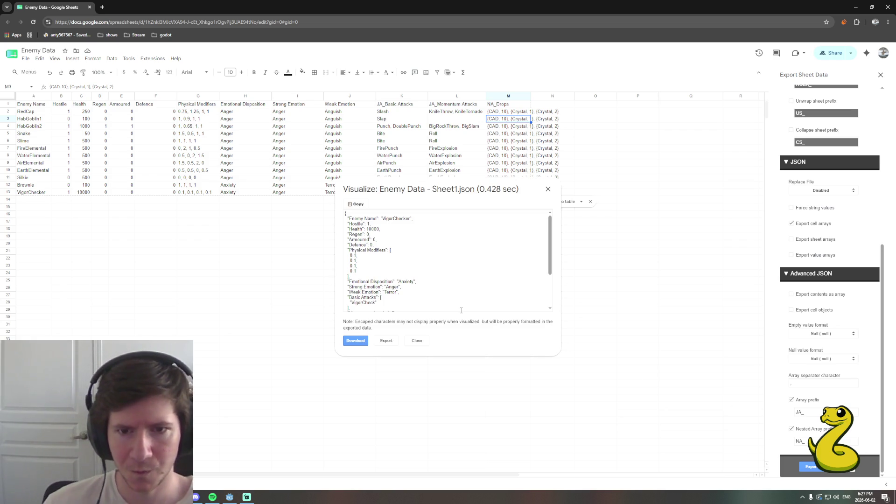
Scroll the Enemy Data - Sheet1.json preview down to the NA_Drops entry.
scroll(454, 261, "down", 3)
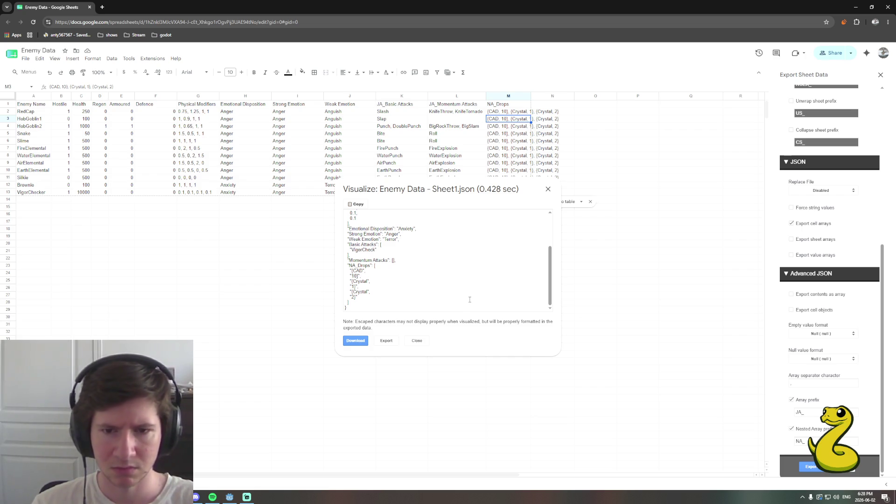
Close the preview and rewrite M2's drops as [CAD, 10], [Crystal, 1], [Crystal, 2].
left_click(415, 341)
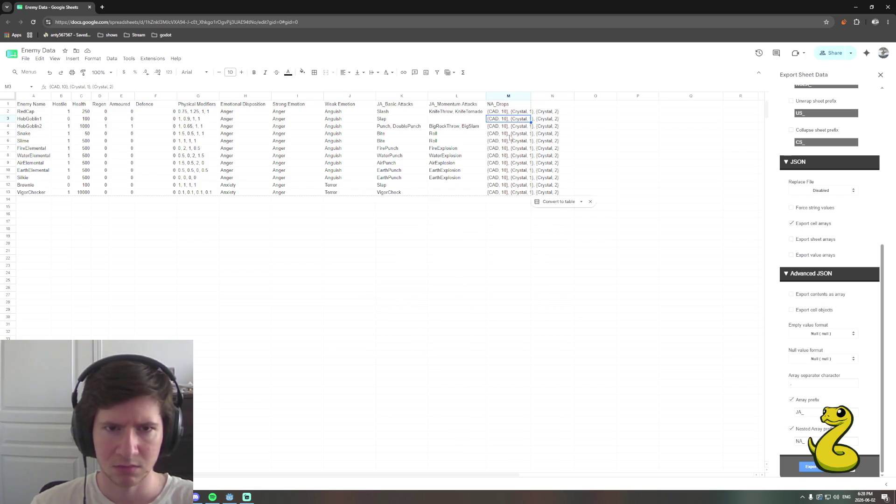
left_click(497, 114)
double_click(497, 115)
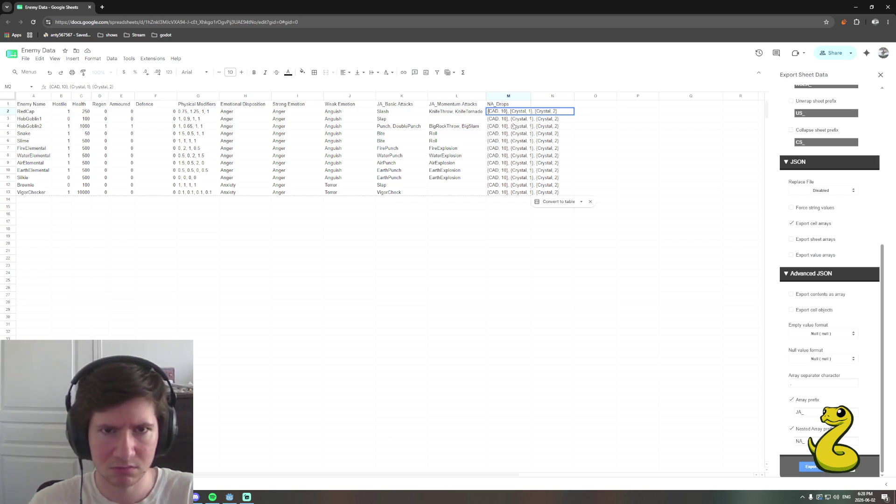
key("BackSpace")
type("{")
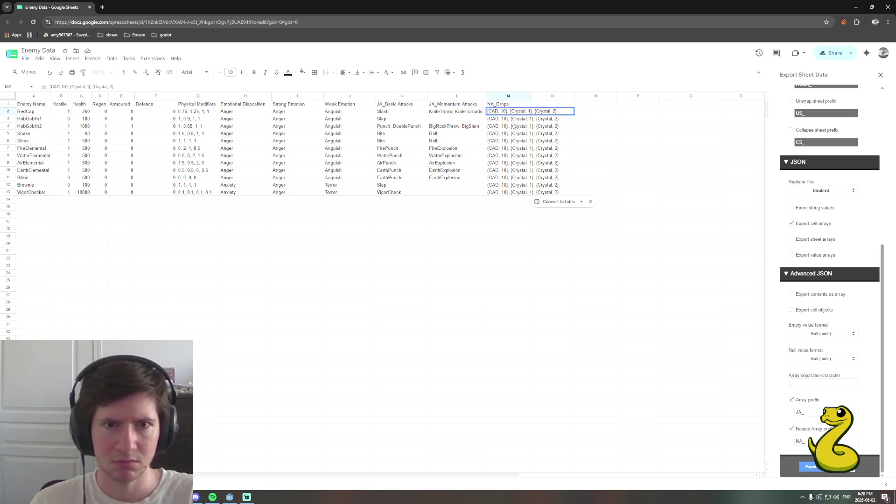
type("}")
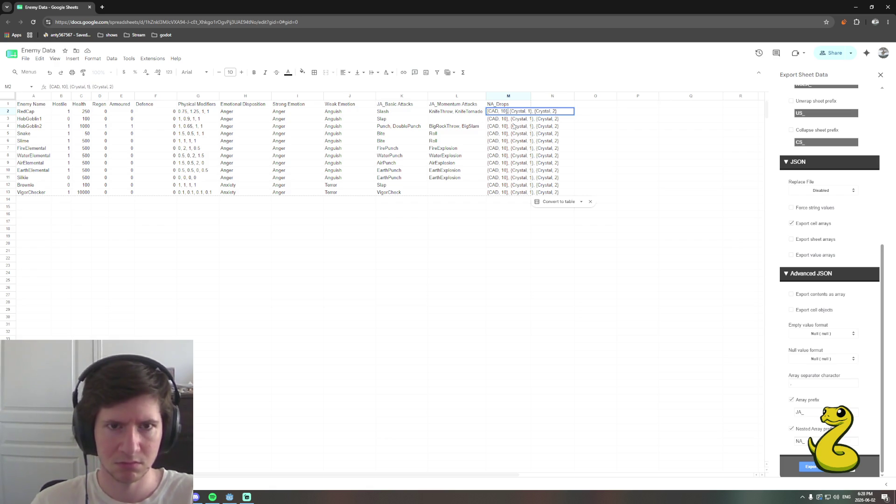
key("Delete")
type("{")
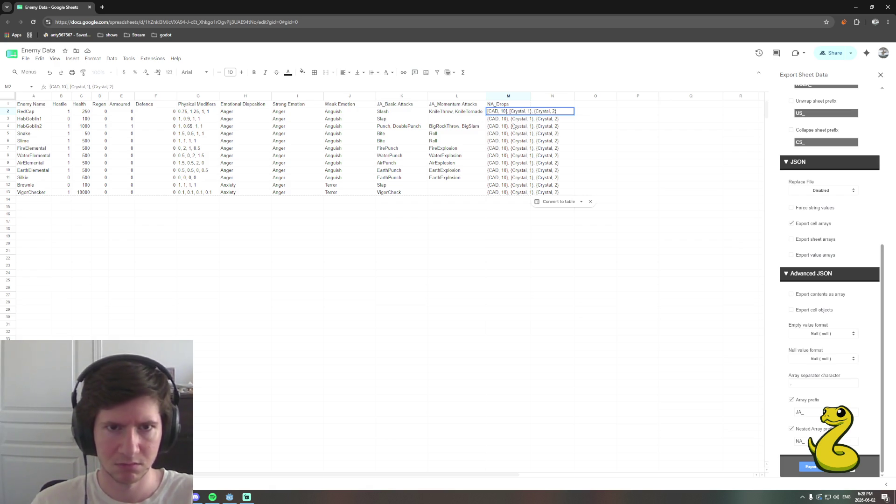
key("Right")
key("Right")
key("Right")
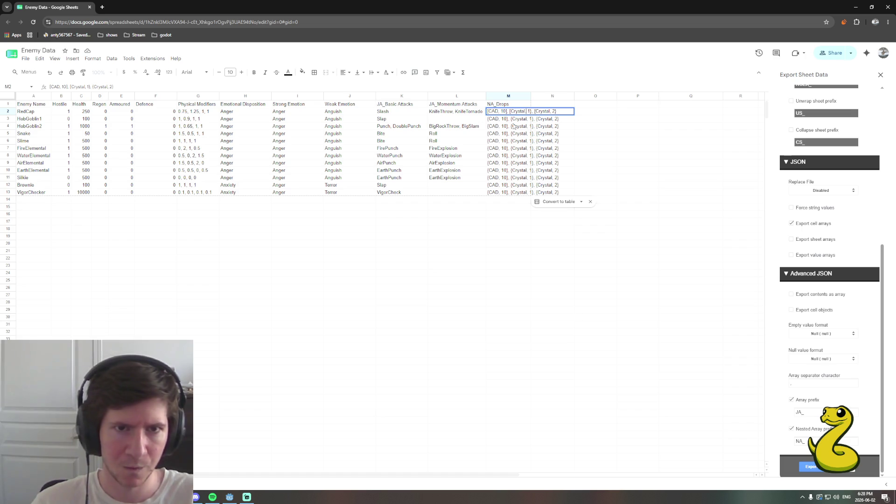
key("BackSpace")
type("[")
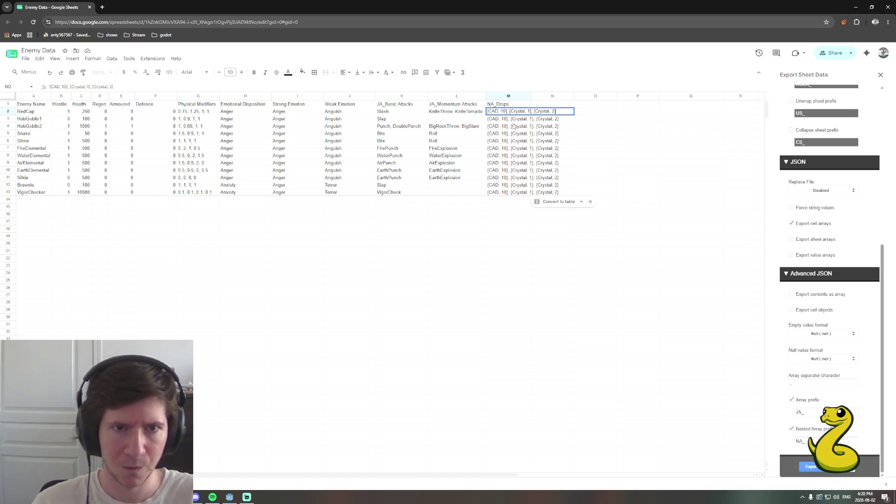
left_click(616, 149)
left_click(569, 115)
Fill M2's drops down through M13 and preview the JSON export again.
left_click(519, 112)
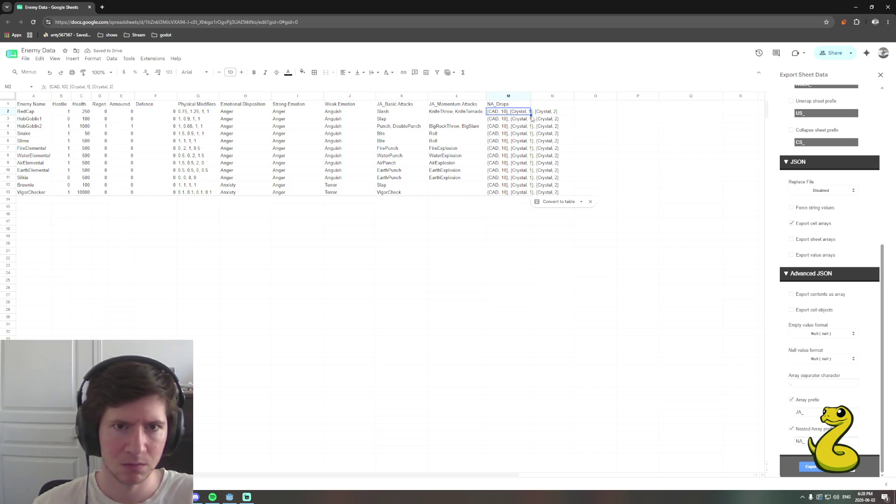
left_click_drag(531, 122, 530, 194)
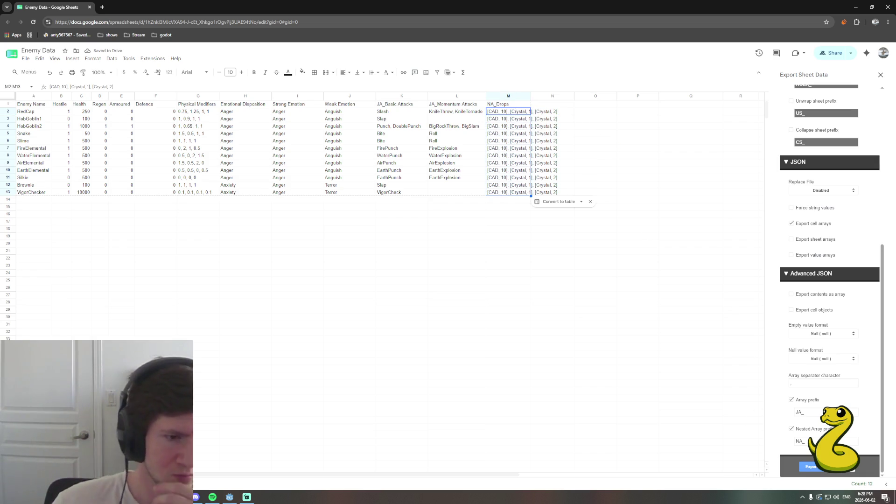
left_click(813, 467)
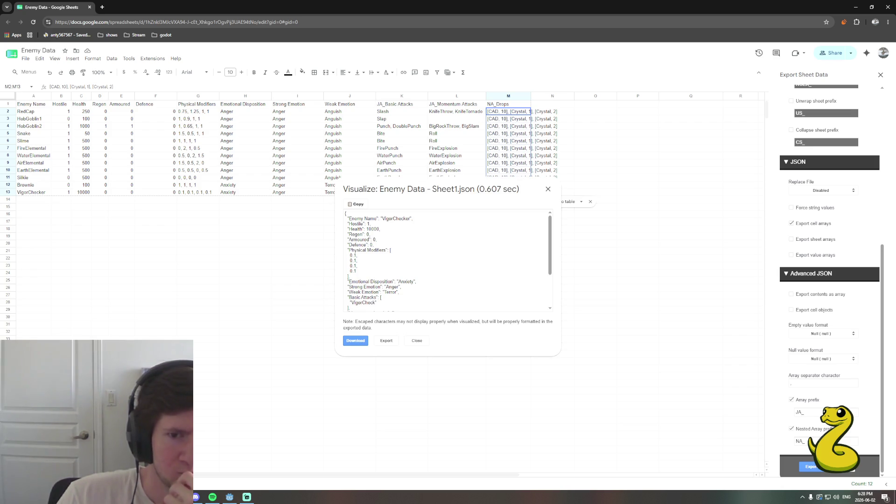
Check the nested [CAD, 10] and Crystal NA_Drops pairs in the JSON preview, then close it.
scroll(432, 288, "down", 2)
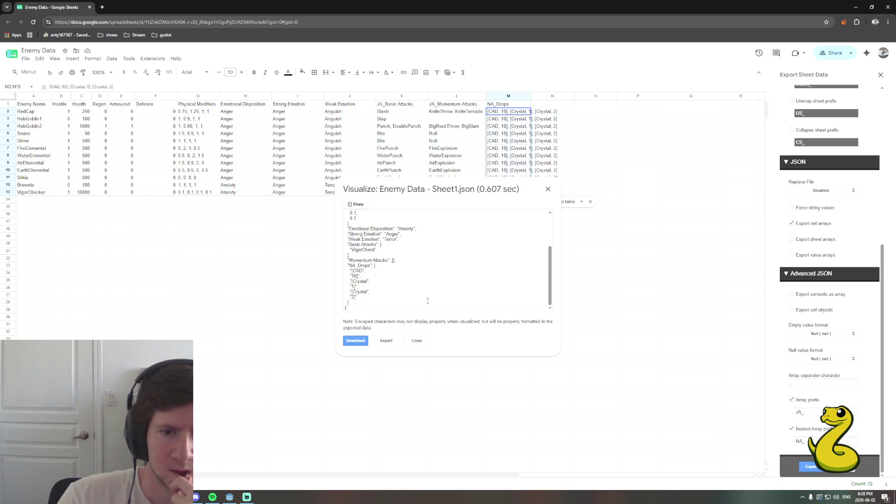
left_click(417, 340)
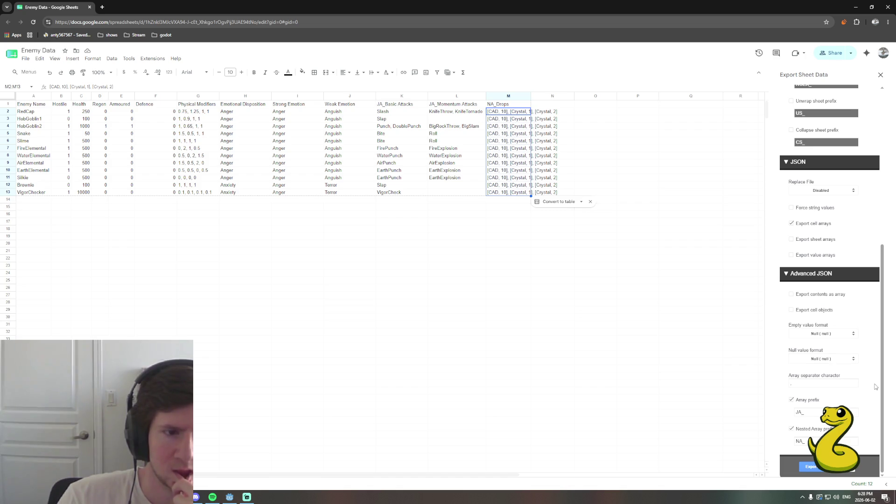
scroll(876, 384, "up", 5)
scroll(875, 385, "up", 2)
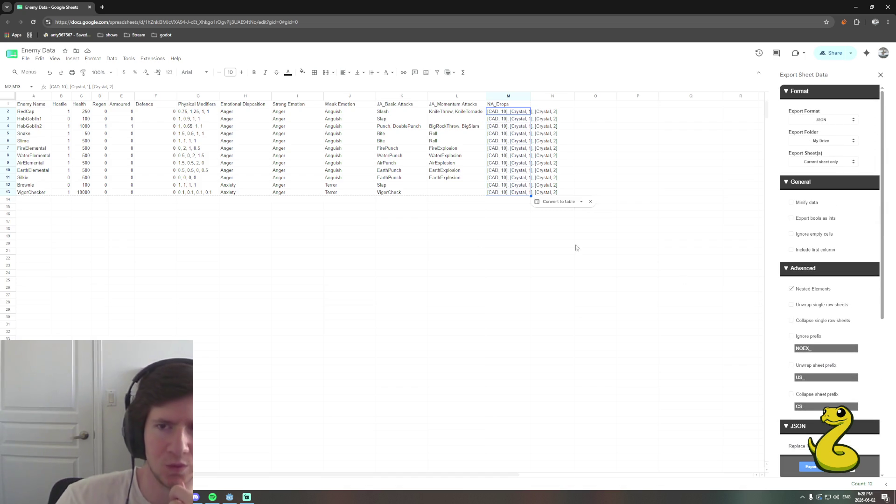
Open the Export Sheet Data About box, then open its Documentation and Nested Elements guide links.
left_click(158, 59)
mouse_move(191, 139)
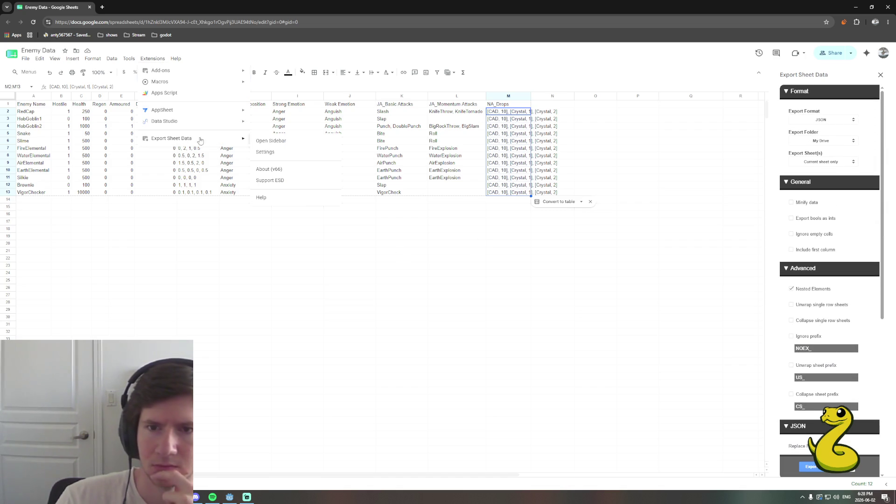
left_click(274, 170)
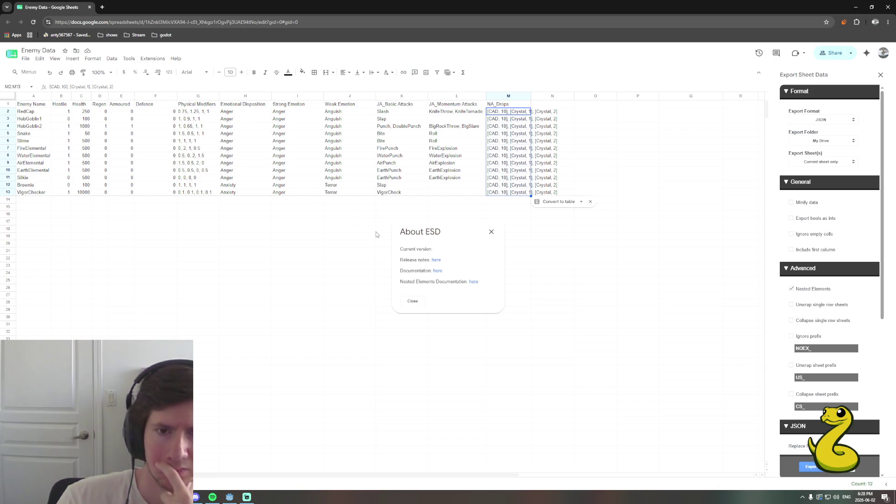
left_click(437, 271)
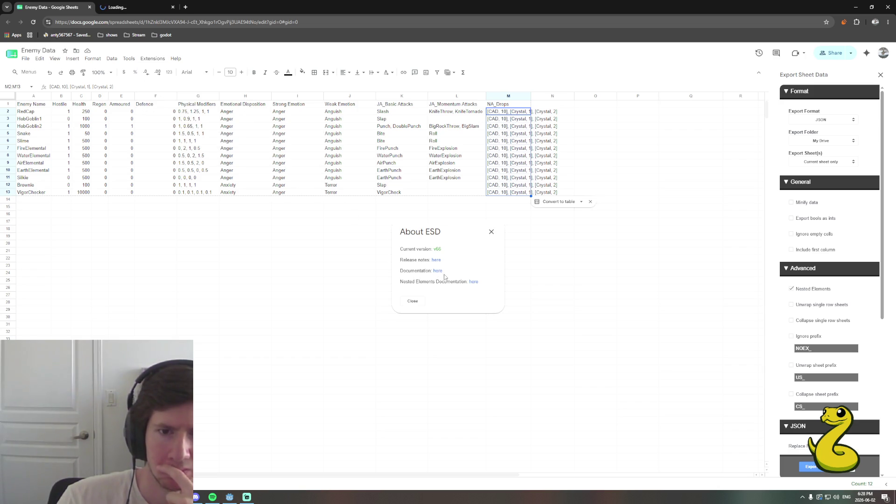
left_click(473, 282)
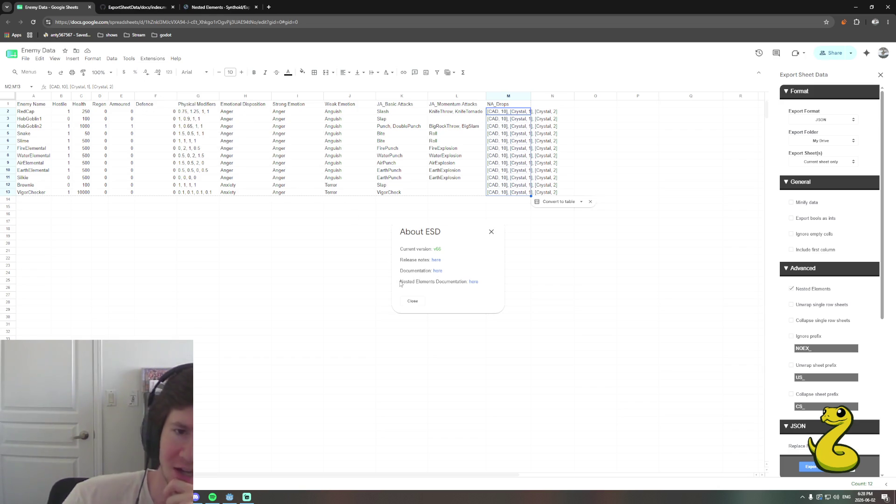
left_click(221, 7)
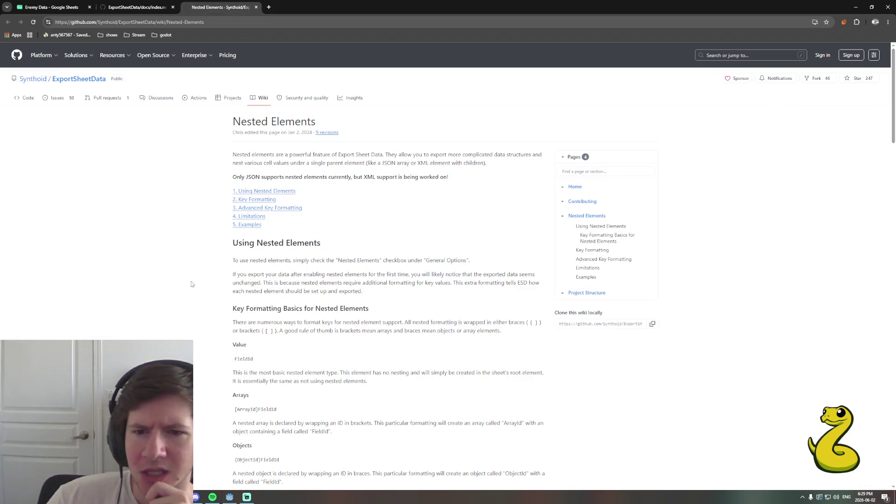
Scroll the Nested Elements wiki through Array Index Search and Advanced Key Formatting down to Limitations.
scroll(194, 286, "down", 1)
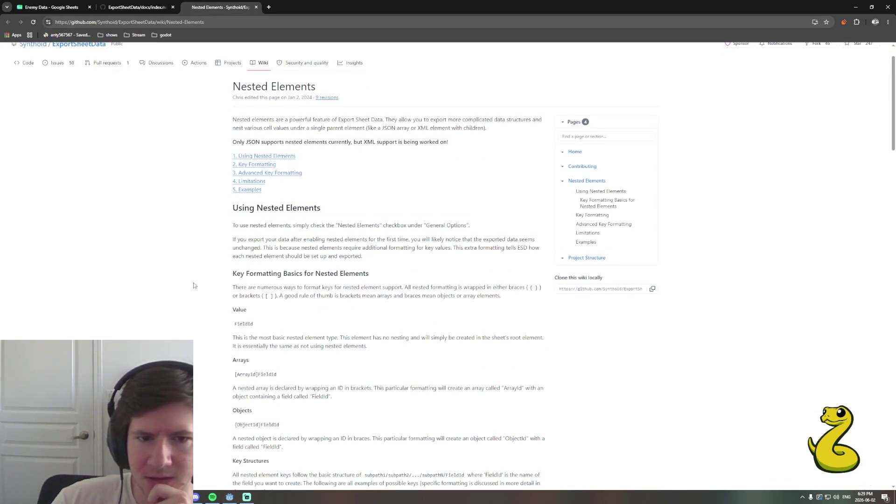
scroll(195, 285, "down", 1)
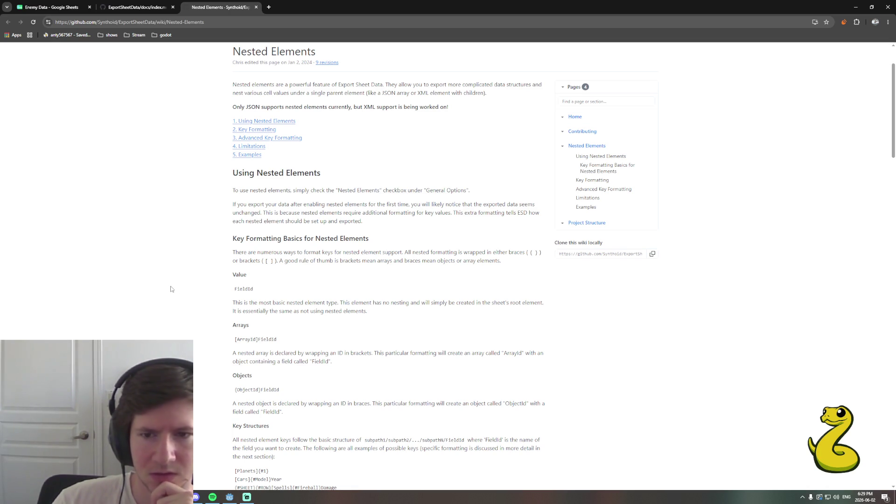
scroll(171, 289, "down", 1)
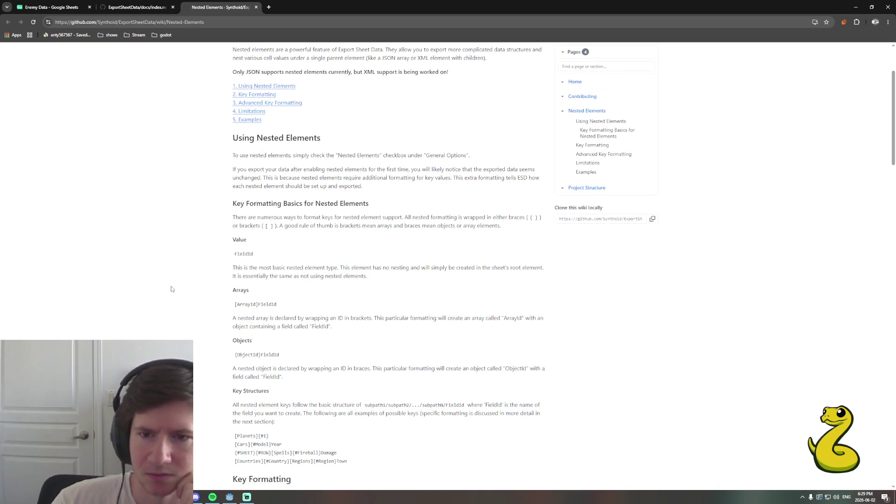
scroll(171, 289, "down", 1)
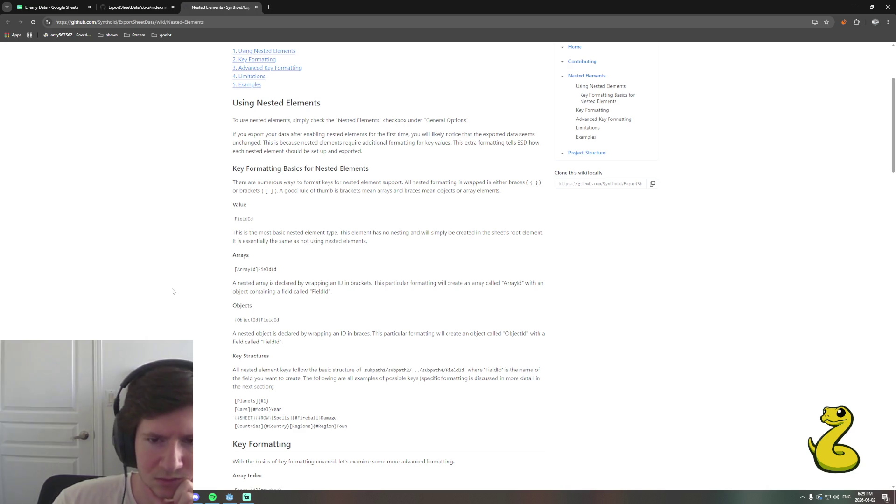
scroll(172, 292, "down", 4)
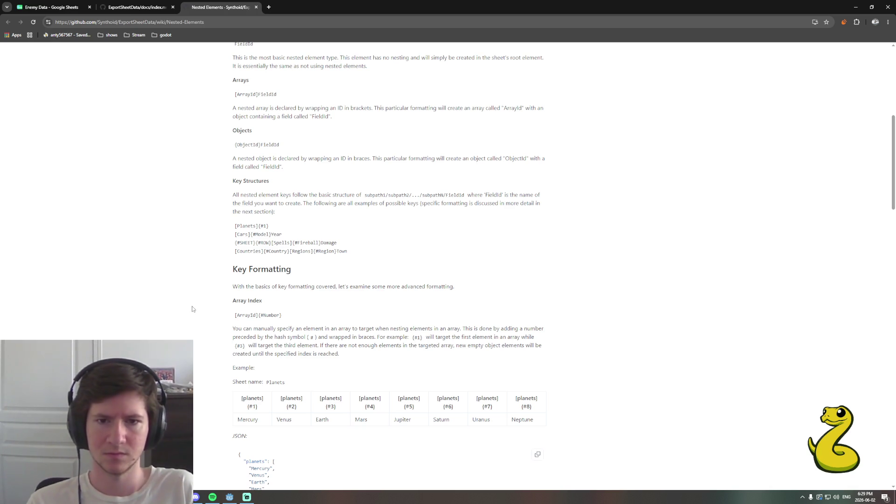
scroll(201, 306, "down", 3)
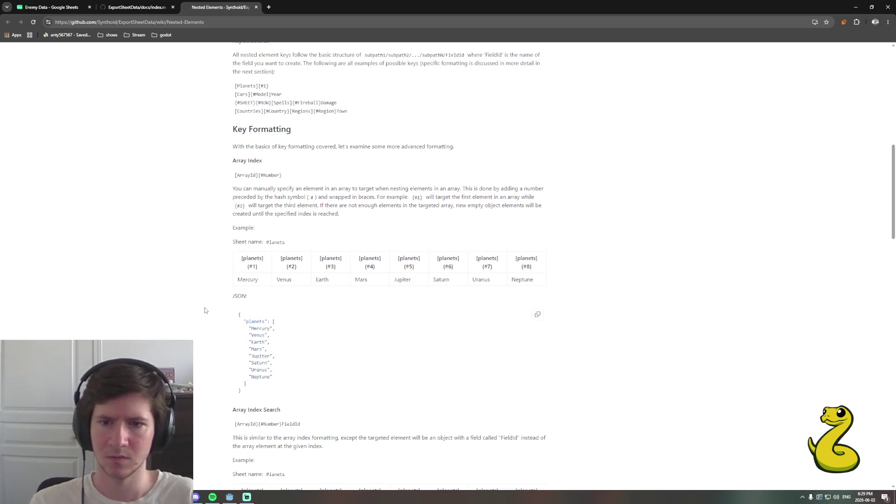
scroll(208, 311, "down", 3)
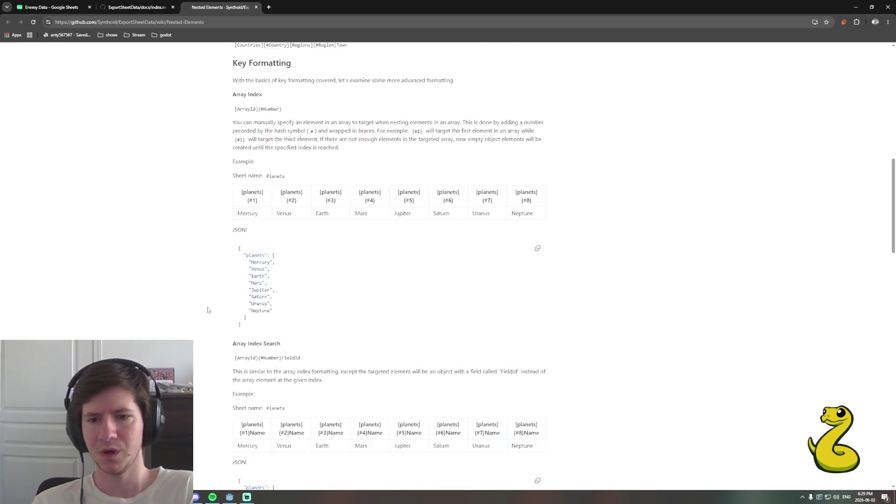
scroll(189, 329, "down", 2)
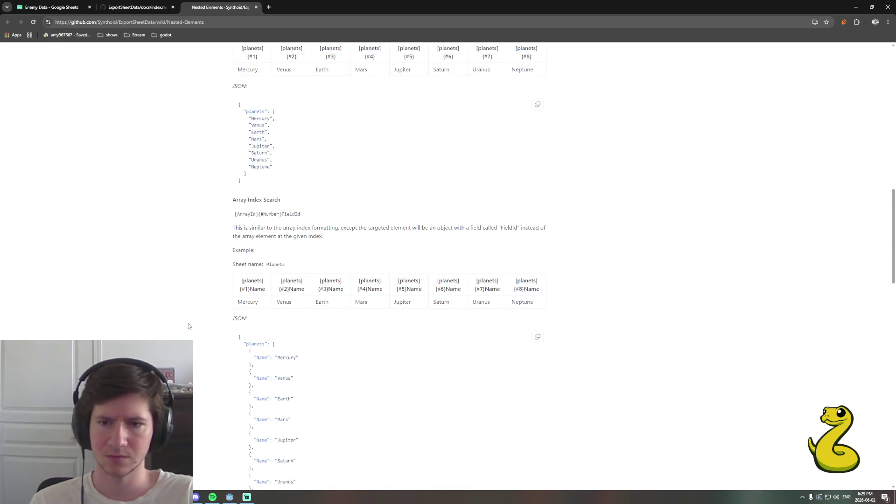
scroll(190, 325, "down", 1)
scroll(189, 322, "down", 6)
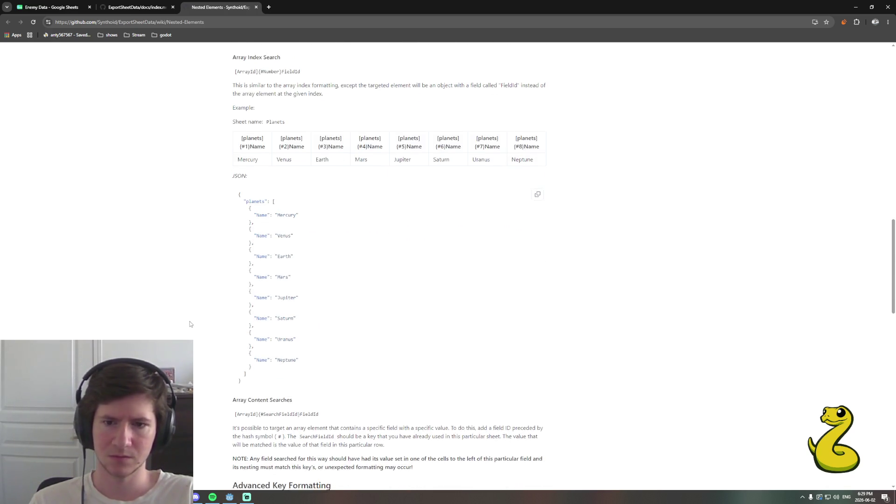
scroll(190, 322, "down", 1)
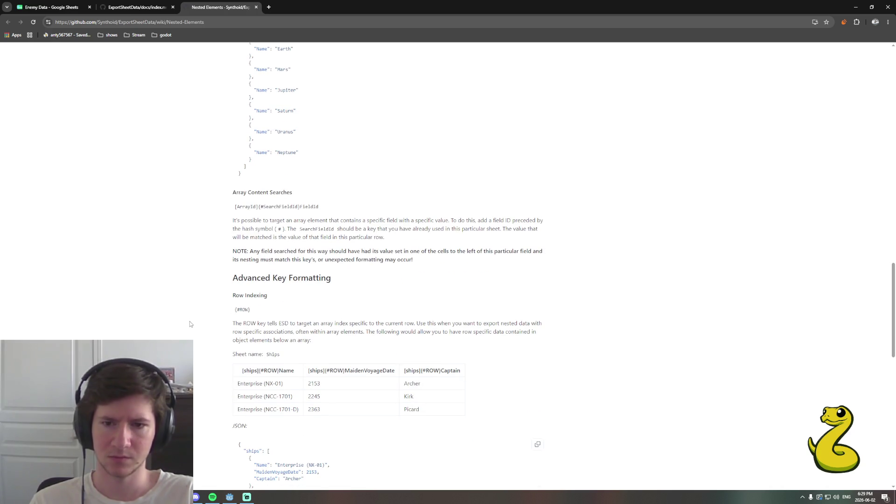
scroll(189, 323, "down", 2)
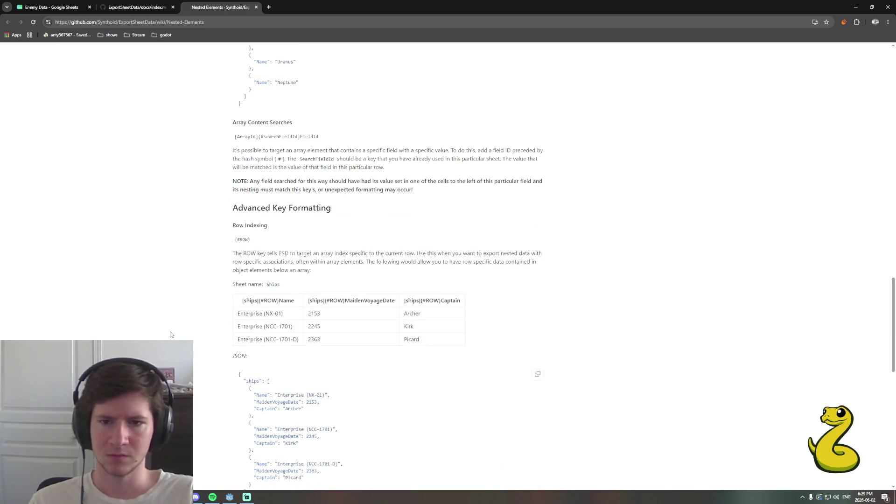
scroll(178, 325, "down", 4)
scroll(179, 326, "down", 6)
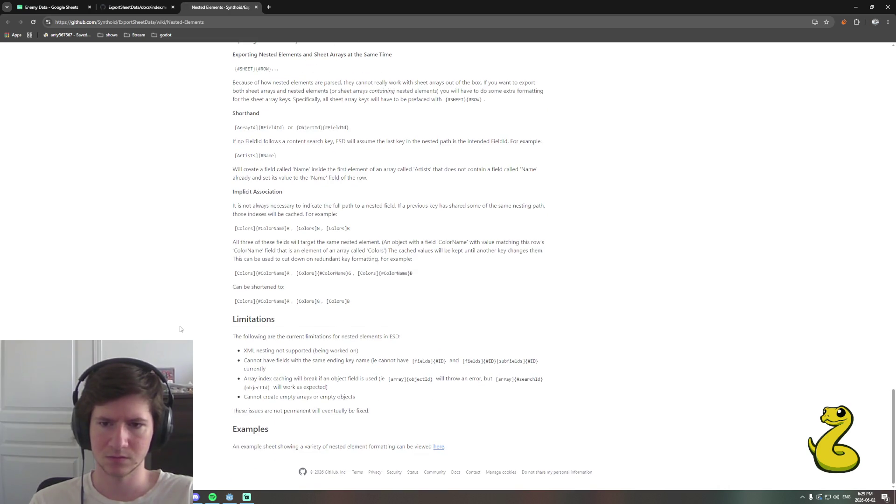
Scroll the wiki back up to review Key Formatting Basics.
scroll(181, 329, "up", 20)
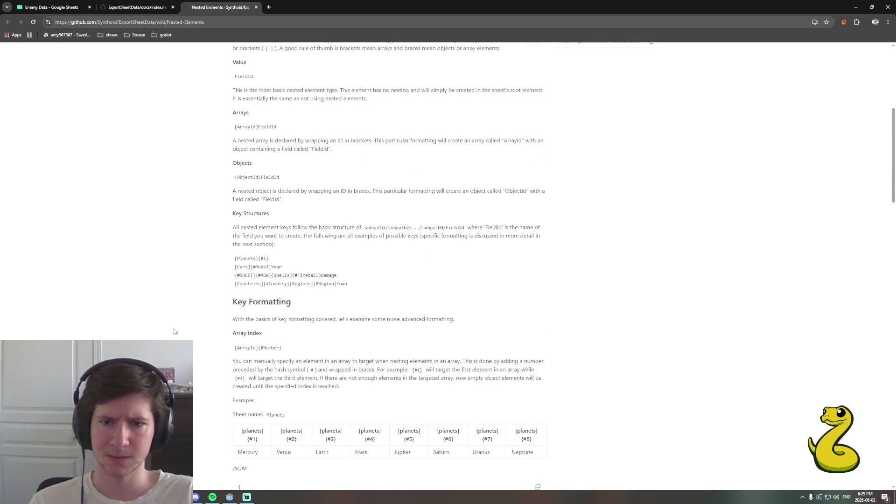
scroll(173, 331, "up", 4)
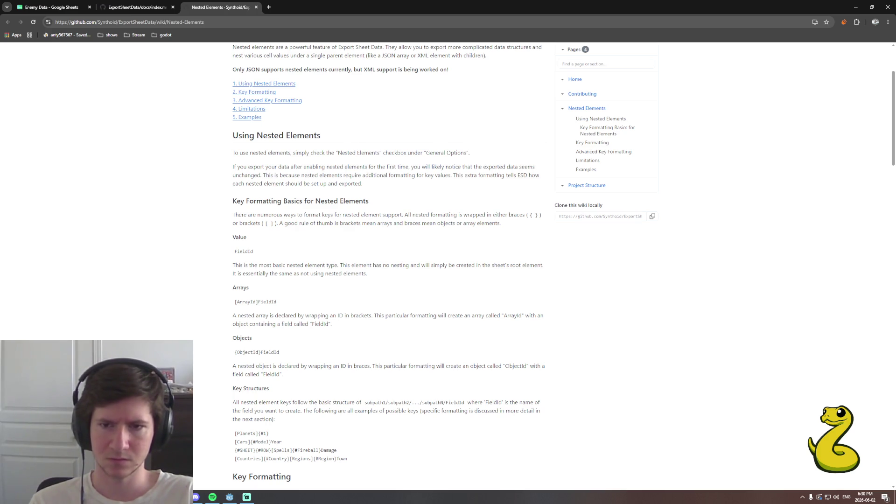
scroll(443, 266, "up", 2)
scroll(444, 267, "up", 1)
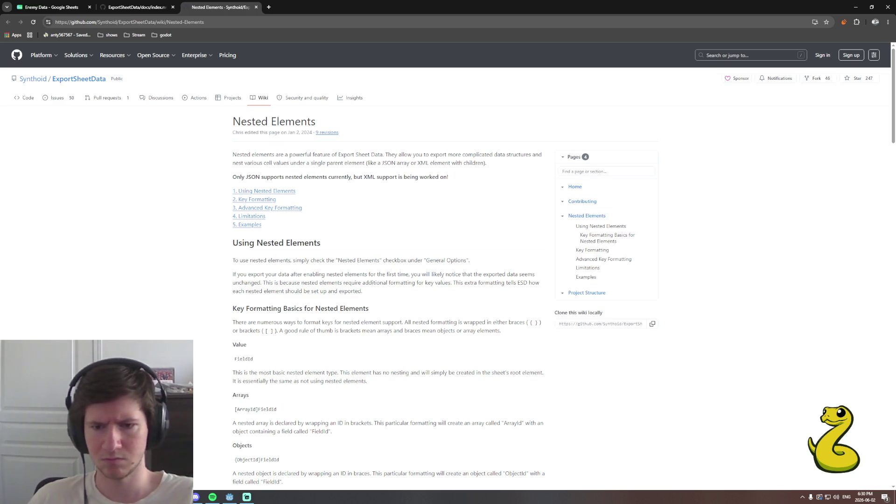
Read down to the Array Index examples, then return to Enemy Data and close the About ESD box.
scroll(194, 372, "down", 2)
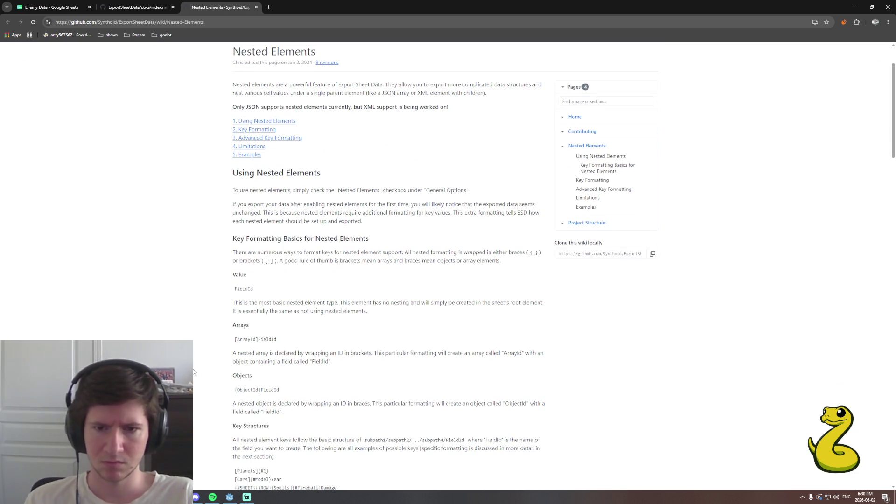
scroll(335, 347, "down", 1)
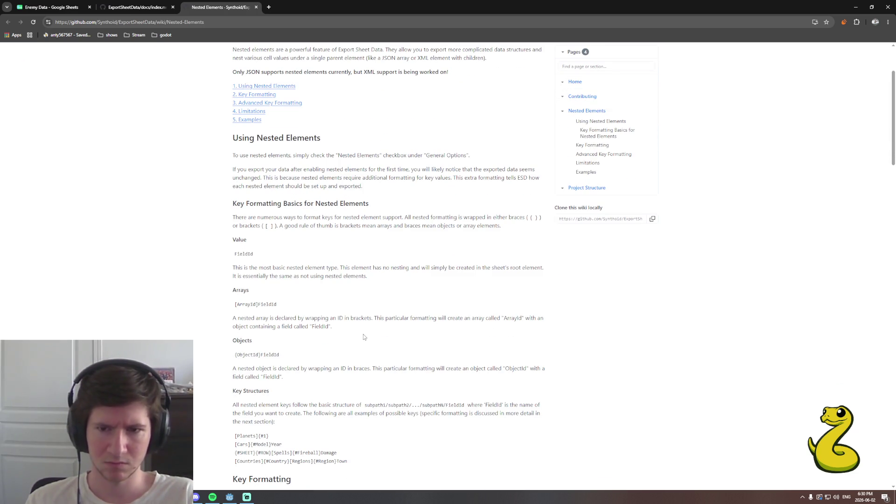
scroll(364, 336, "down", 2)
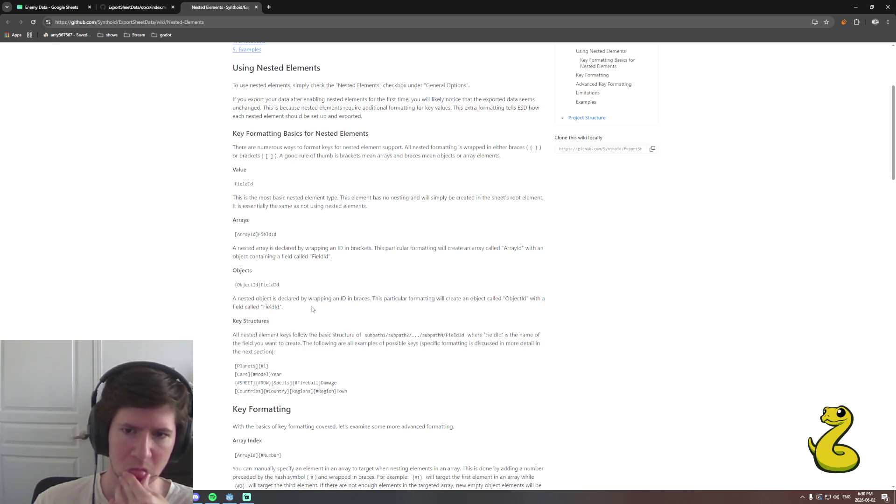
scroll(313, 309, "down", 1)
scroll(357, 314, "down", 1)
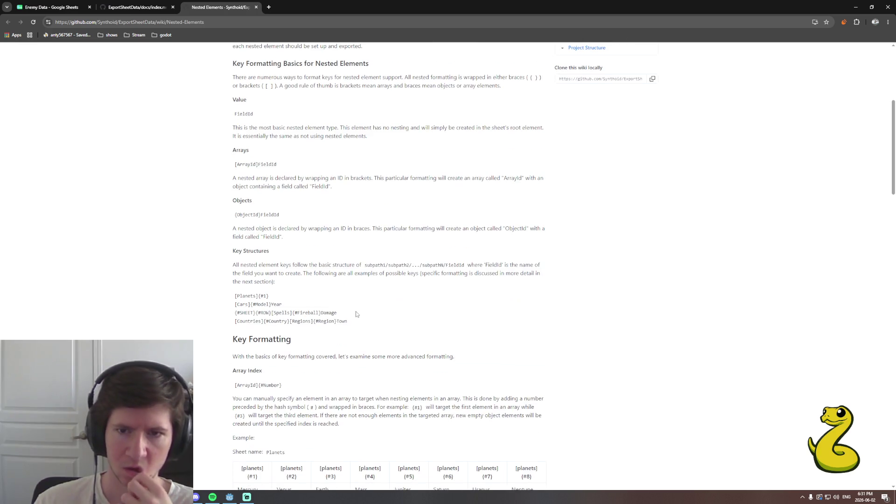
scroll(413, 304, "down", 1)
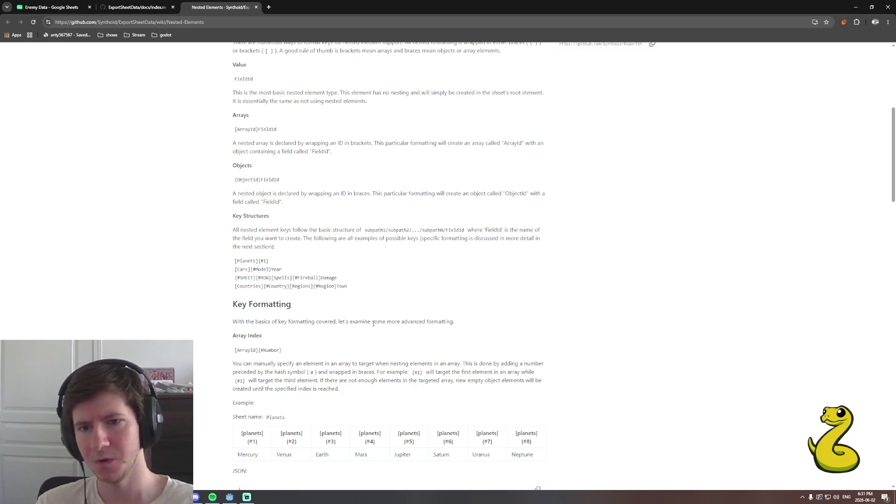
scroll(373, 324, "down", 1)
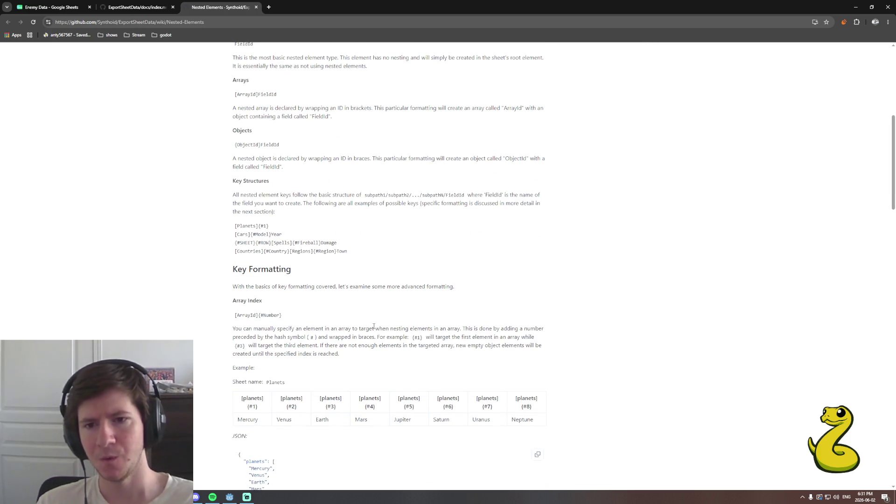
scroll(373, 327, "down", 1)
scroll(372, 329, "down", 1)
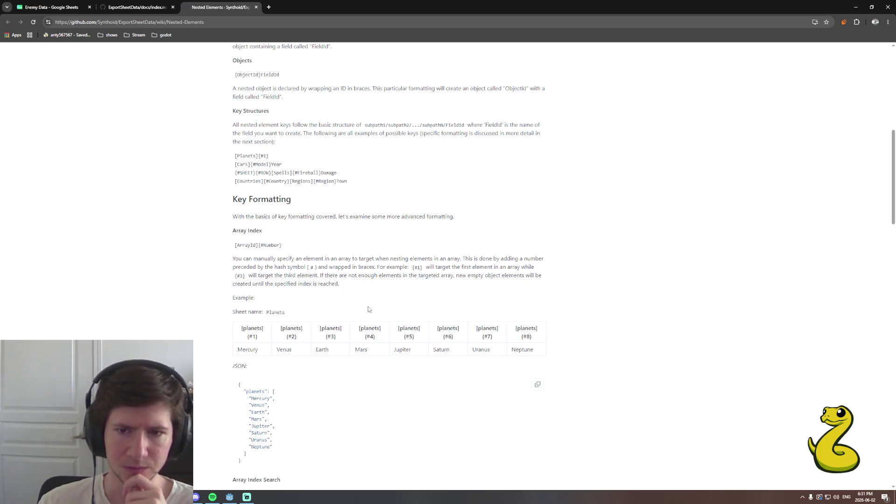
scroll(367, 311, "down", 1)
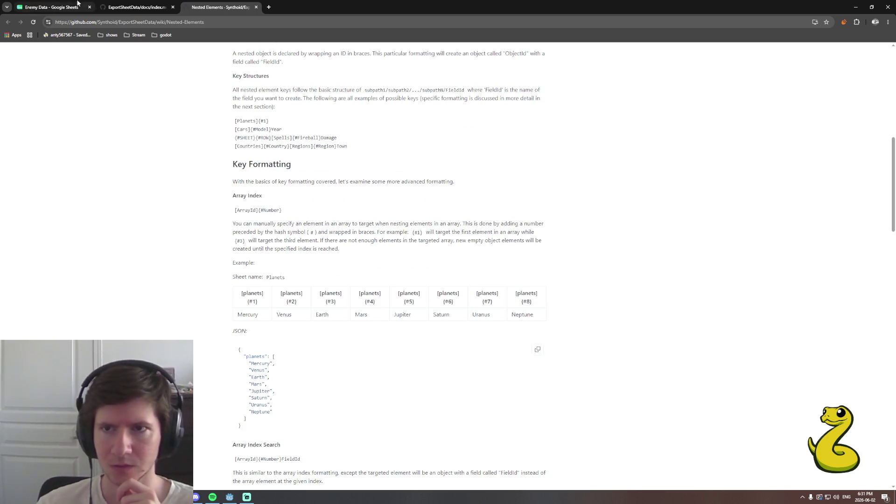
left_click(51, 7)
left_click(413, 301)
Uncheck the Nested Array prefix export option and rename header M1 from NA_Drops to JA_[Drops].
left_click(504, 103)
double_click(504, 104)
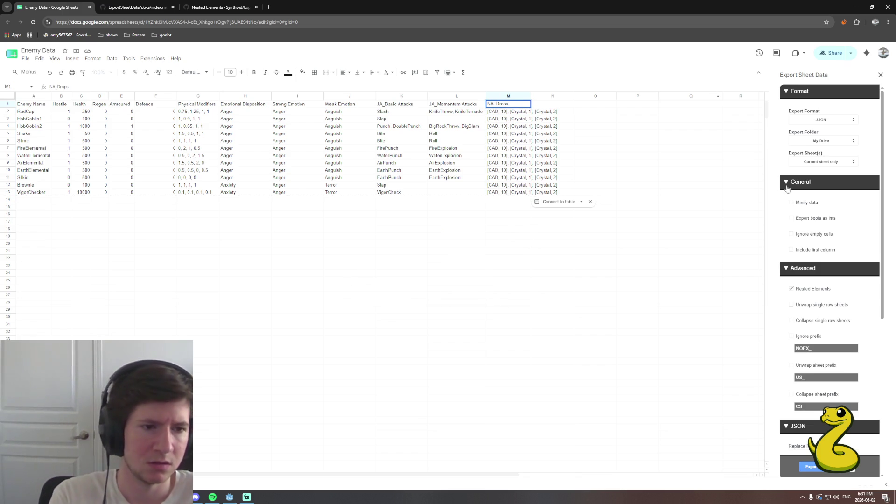
scroll(776, 162, "down", 4)
scroll(783, 287, "down", 2)
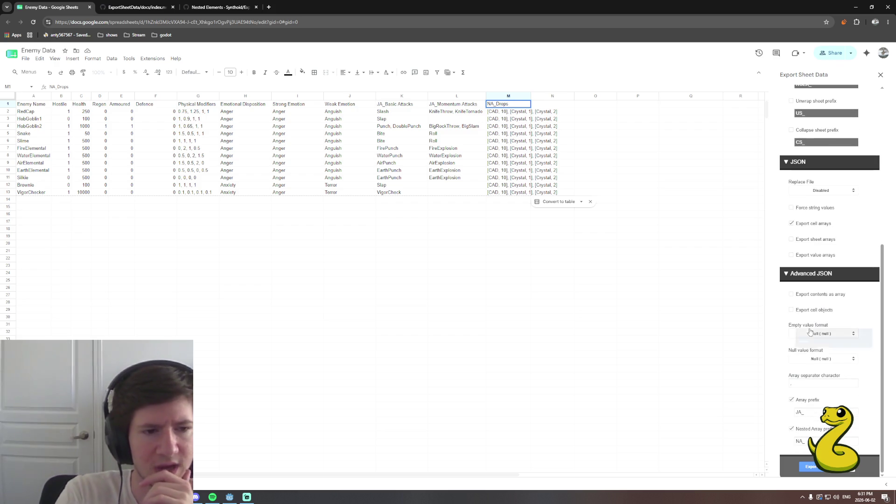
mouse_move(810, 431)
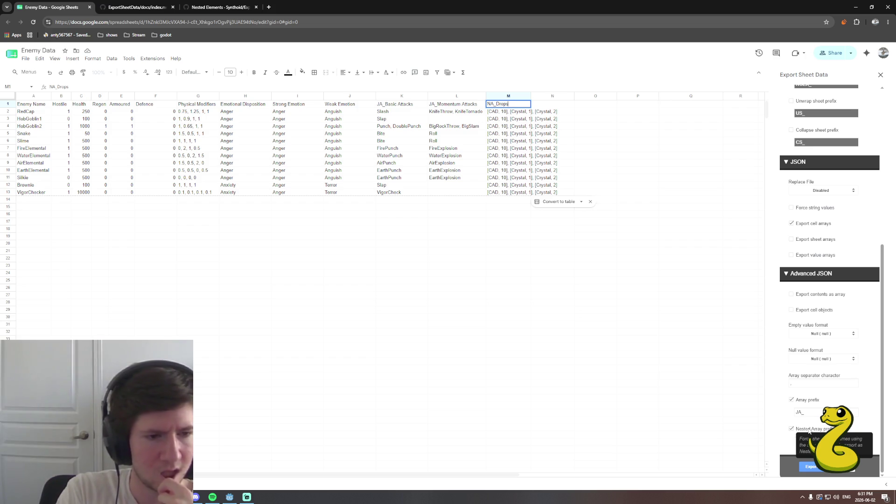
mouse_move(810, 404)
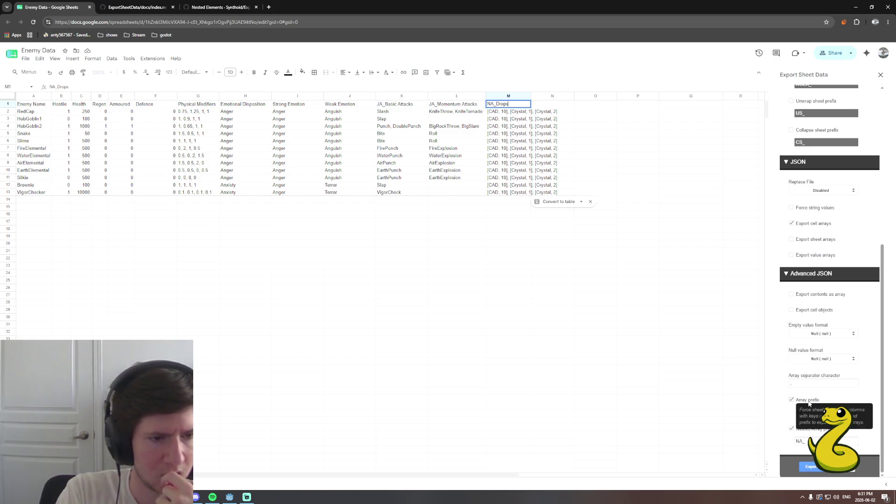
left_click(805, 431)
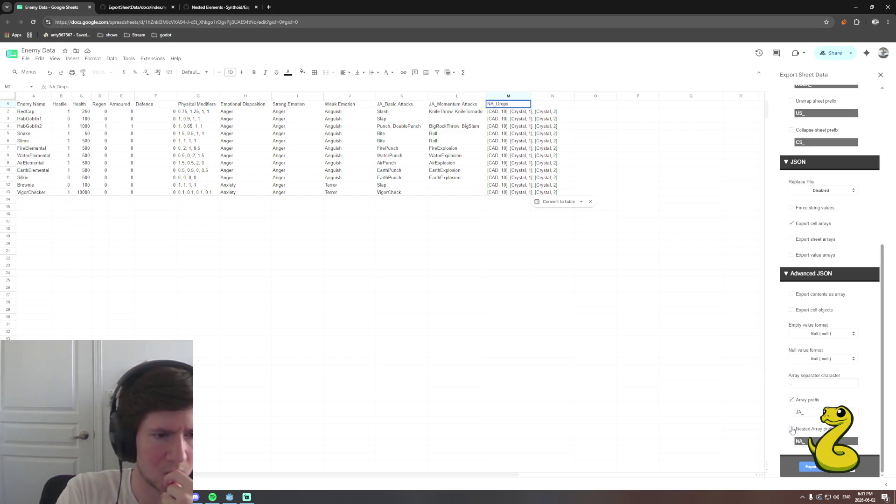
mouse_move(809, 403)
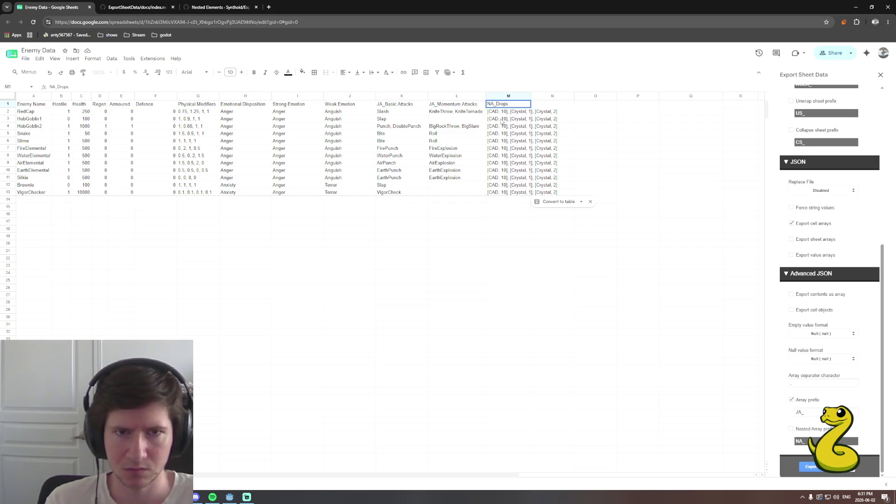
type("JA_")
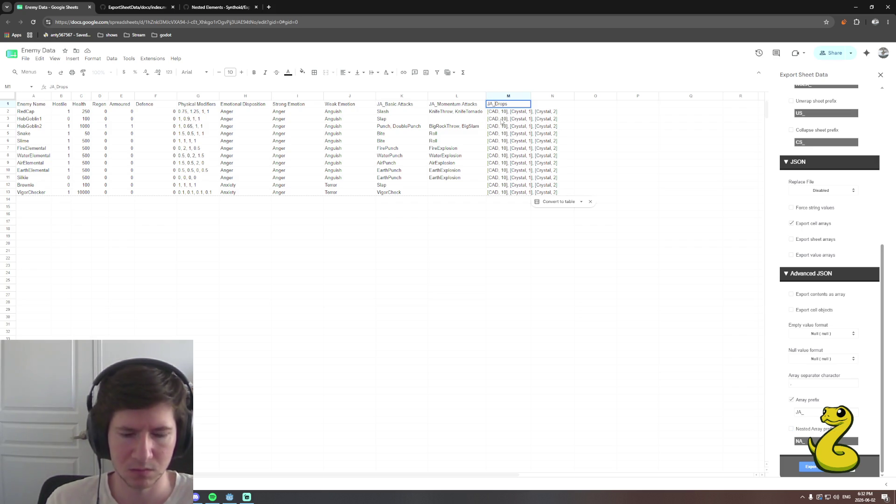
type("[")
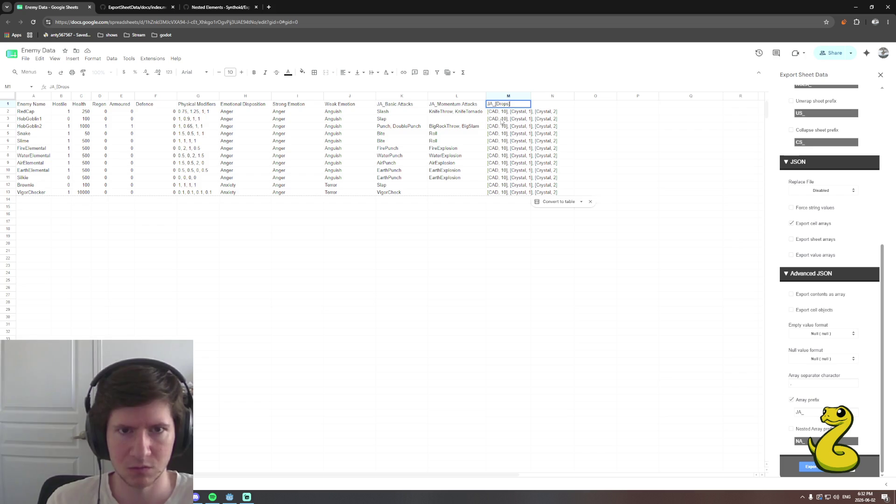
left_click(647, 288)
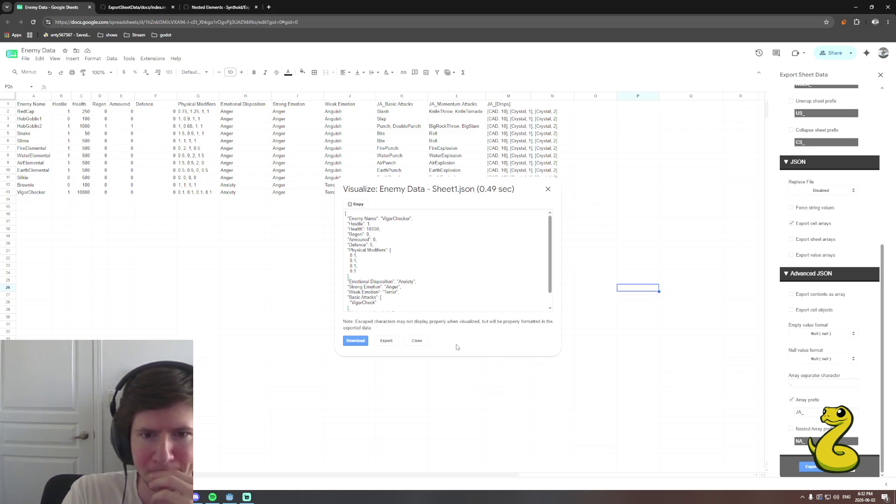
scroll(462, 286, "down", 1)
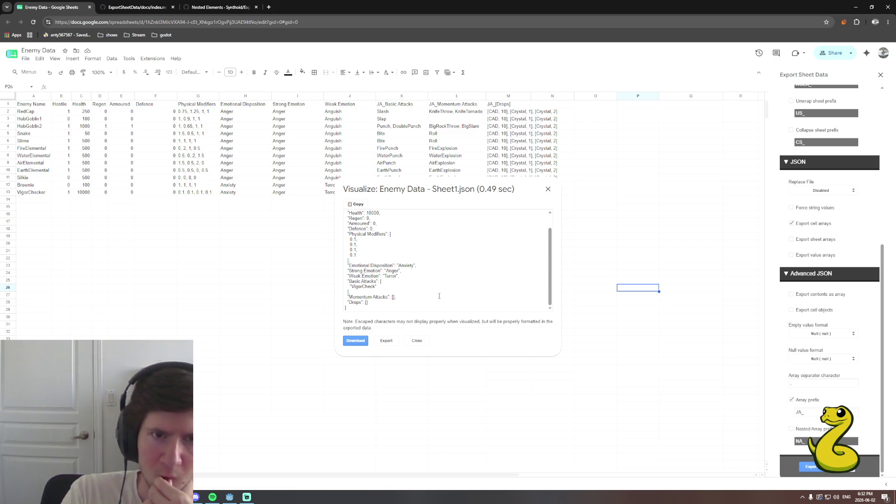
scroll(439, 295, "up", 2)
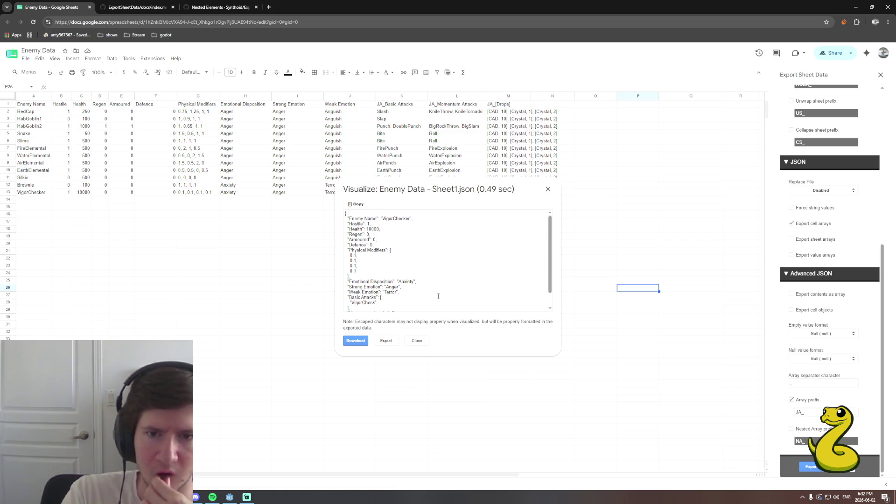
scroll(438, 297, "down", 2)
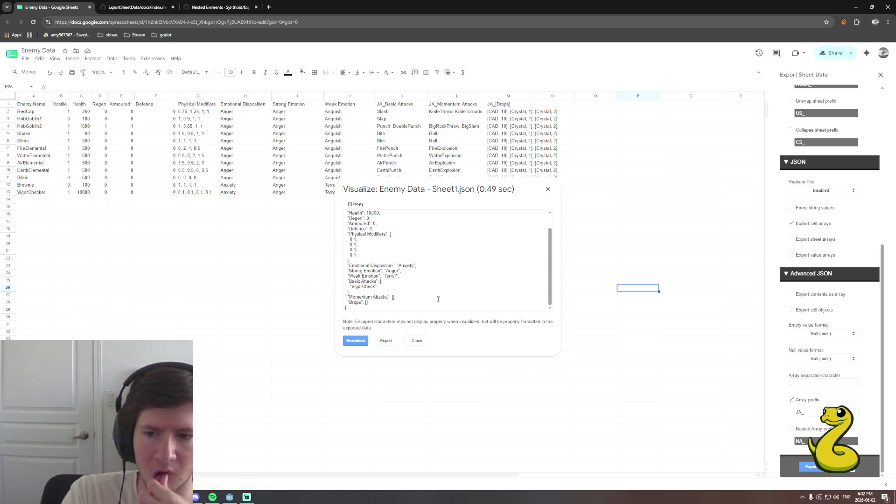
scroll(438, 301, "up", 2)
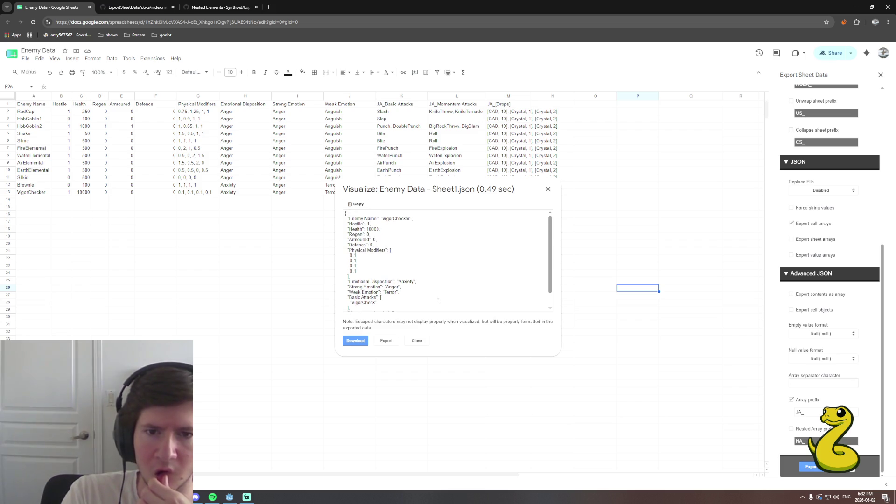
scroll(438, 301, "down", 2)
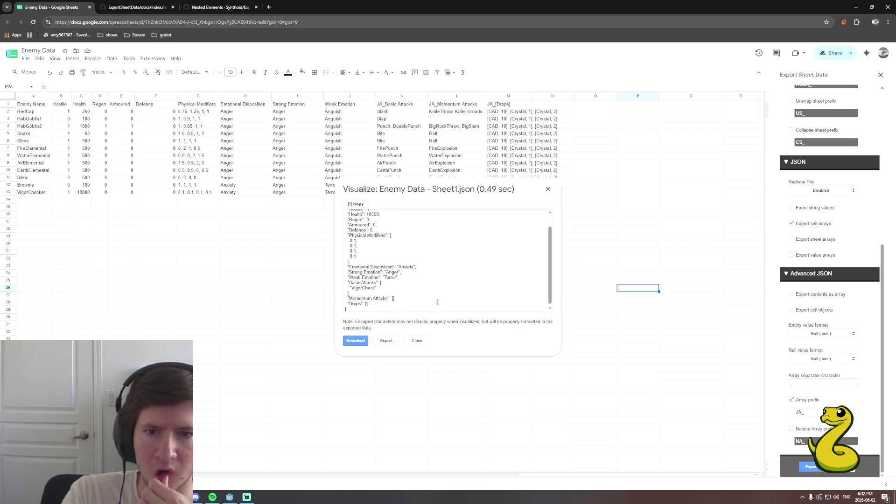
left_click(418, 341)
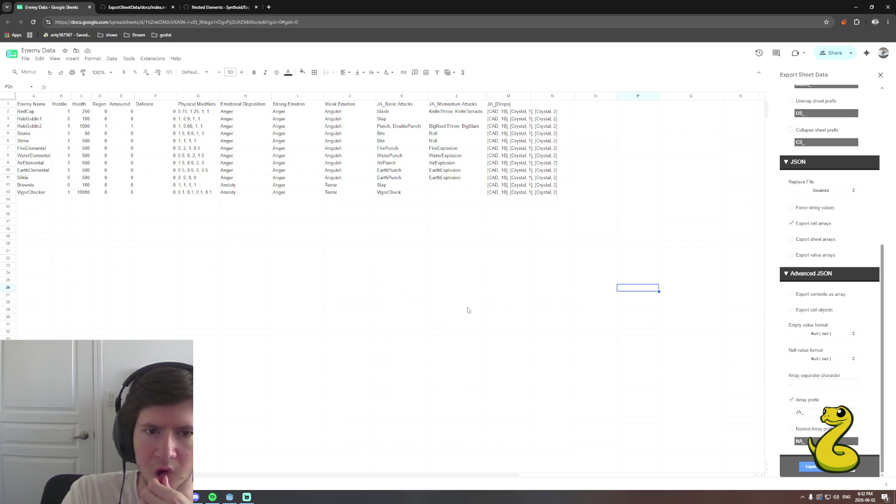
Rename header M1 from JA_[Drops] to JA_Drops by deleting the brackets.
left_click(510, 104)
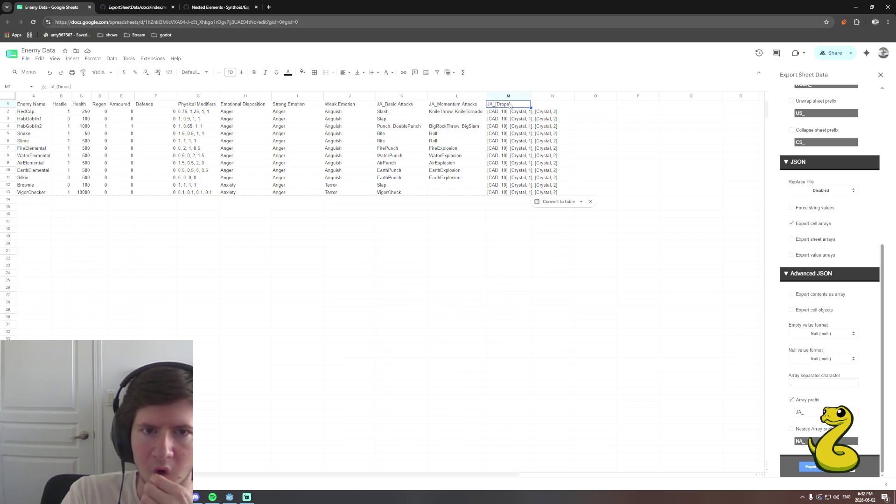
double_click(514, 106)
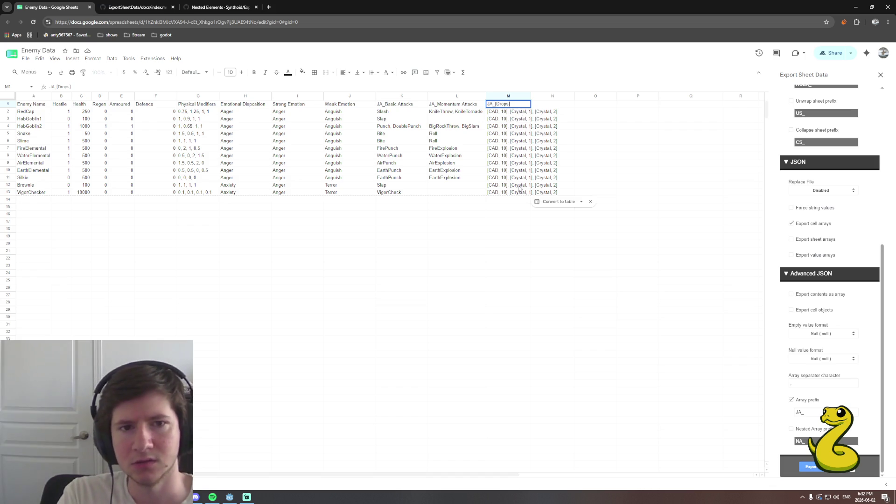
key("BackSpace")
key("Left")
key("Left")
key("Left")
key("BackSpace")
left_click(596, 170)
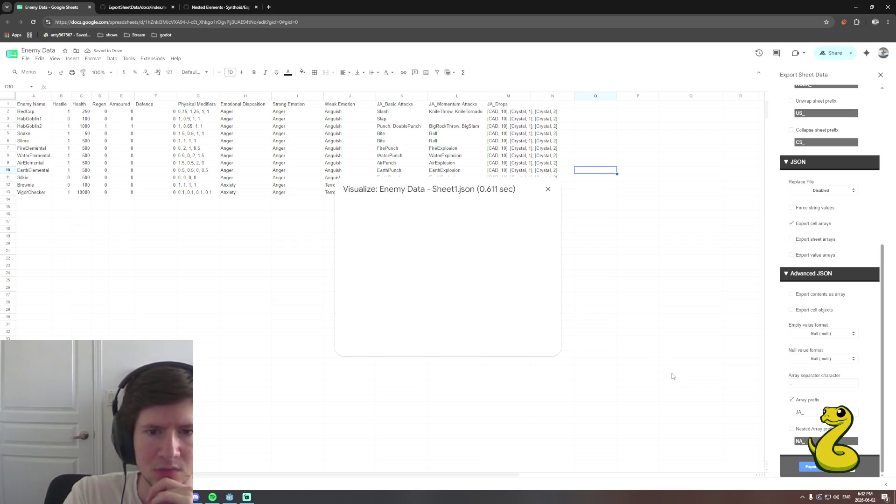
Check the JSON preview showing Drops as nested CAD/Crystal pairs, then close it.
scroll(486, 266, "down", 3)
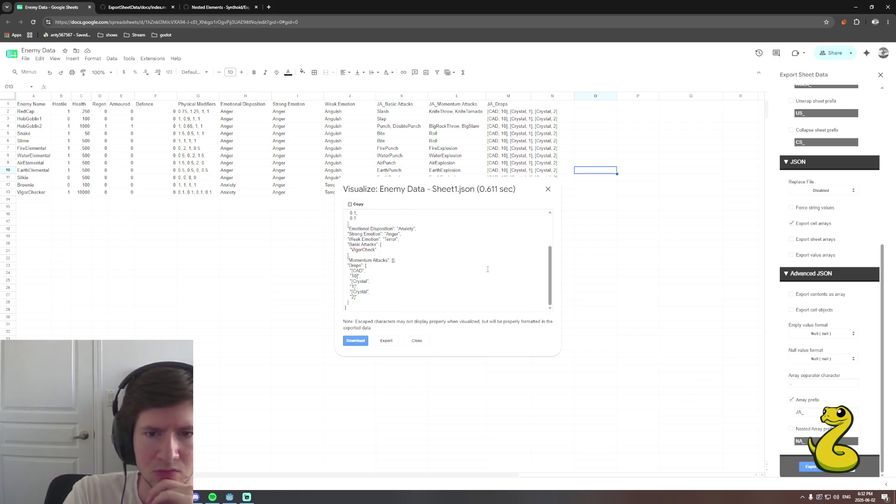
scroll(488, 269, "up", 5)
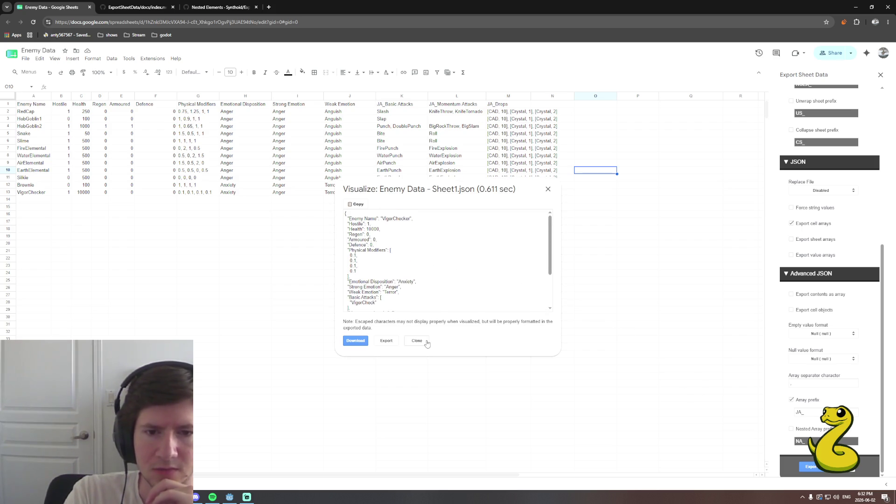
left_click(425, 342)
scroll(843, 374, "up", 4)
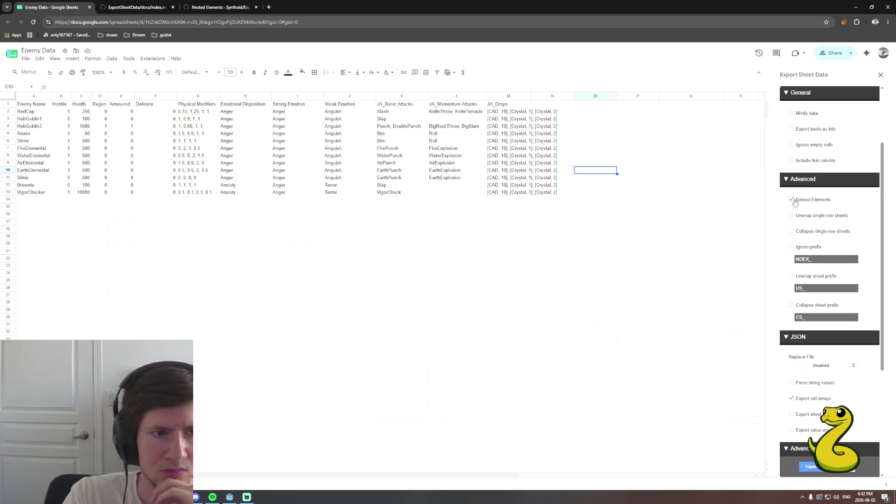
left_click(656, 214)
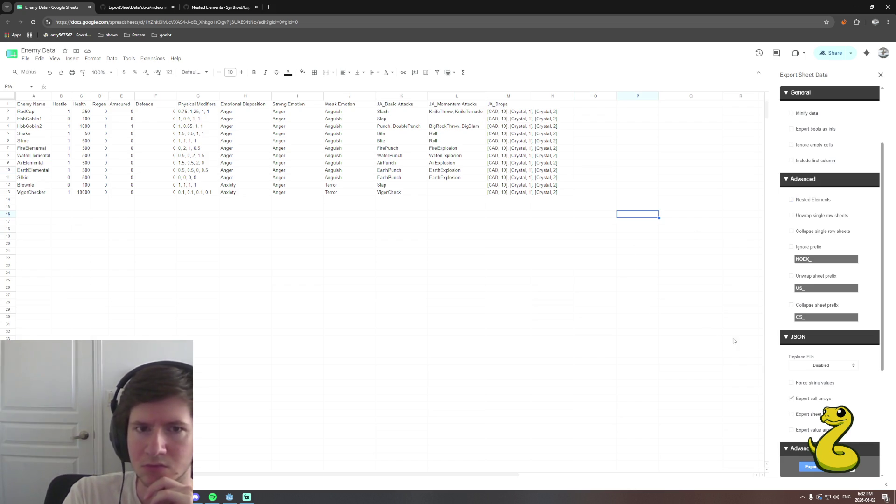
scroll(866, 403, "up", 3)
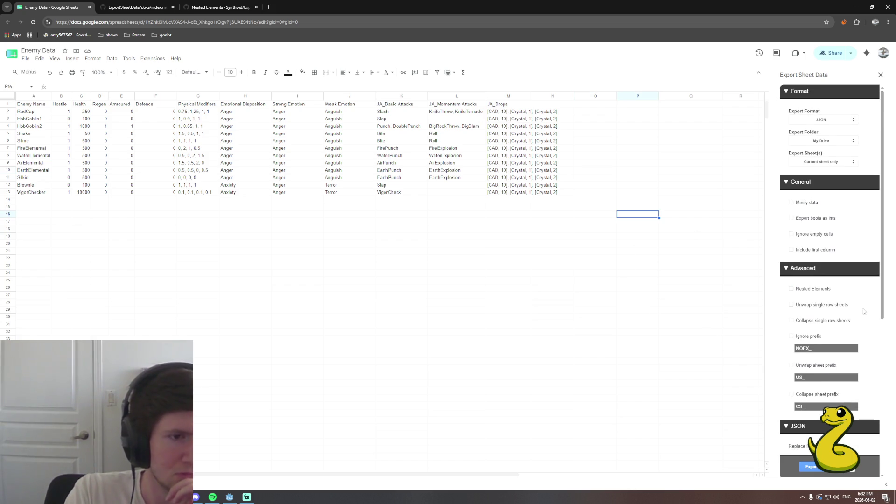
scroll(864, 312, "down", 4)
scroll(865, 318, "down", 3)
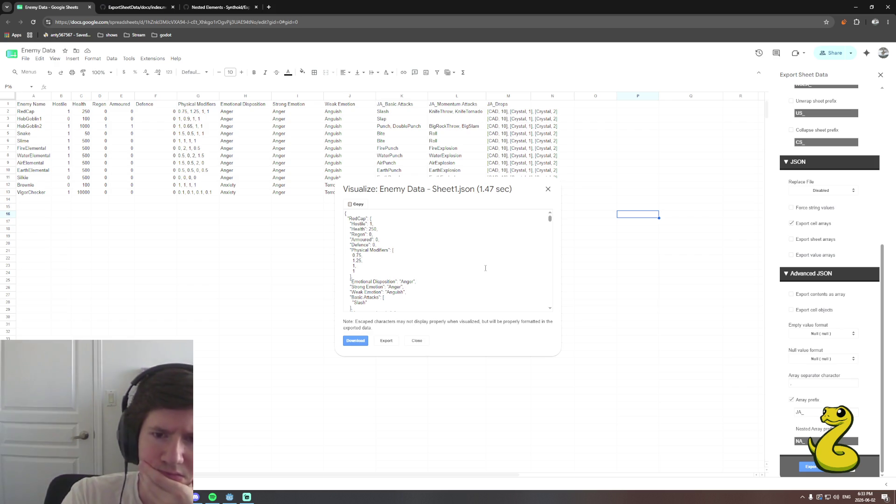
scroll(486, 270, "down", 2)
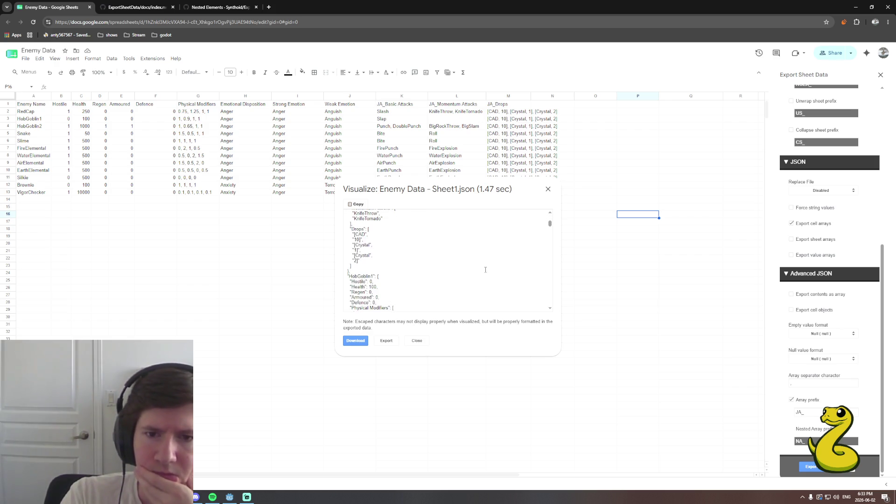
scroll(486, 270, "down", 2)
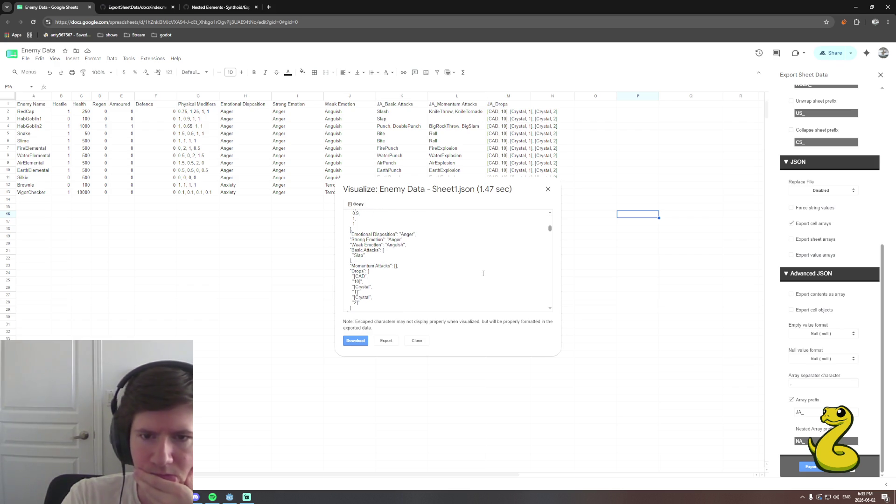
left_click(423, 342)
Shorten the M1 header from JA_Drops to JA_Drop, then go to the ExportSheetData docs tab.
left_click(505, 112)
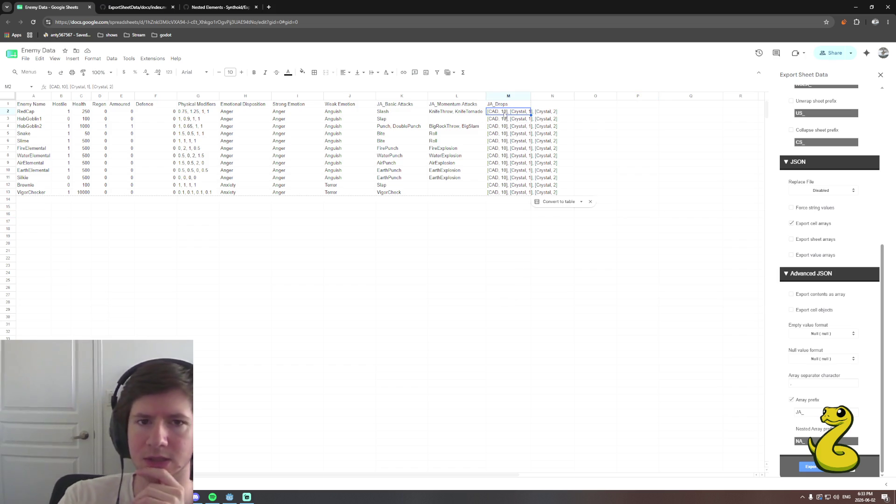
double_click(512, 104)
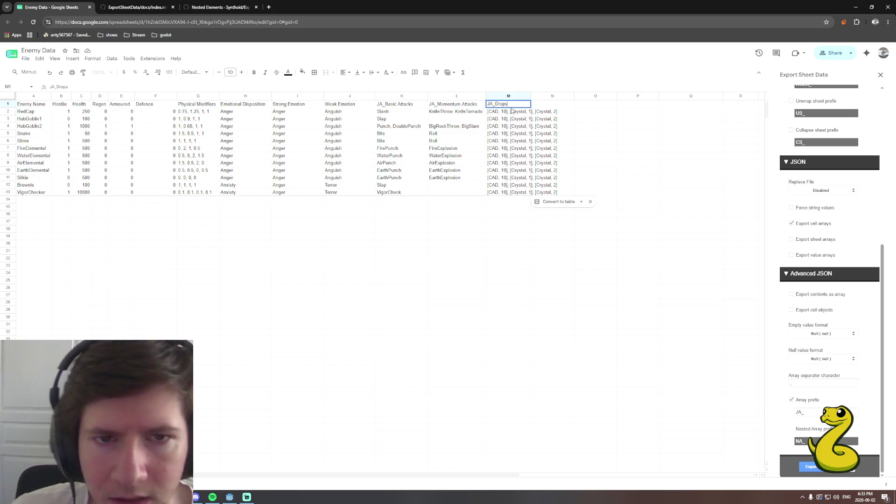
key("BackSpace")
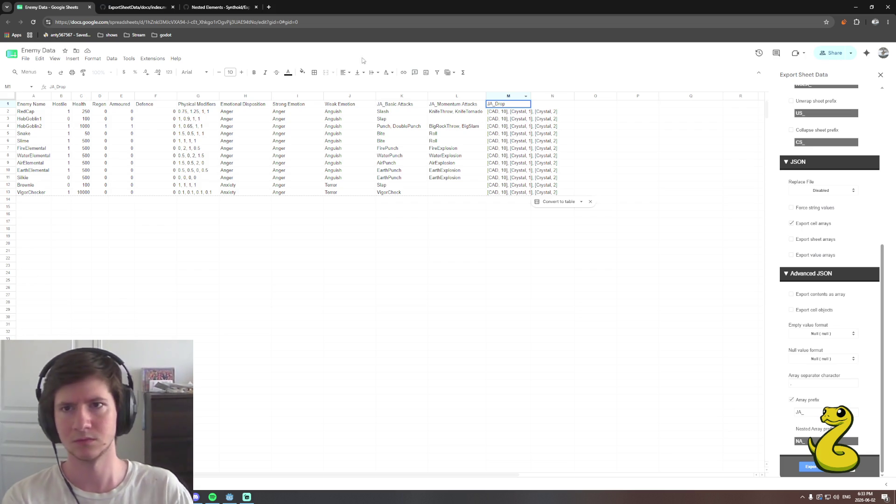
left_click(200, 7)
left_click(147, 4)
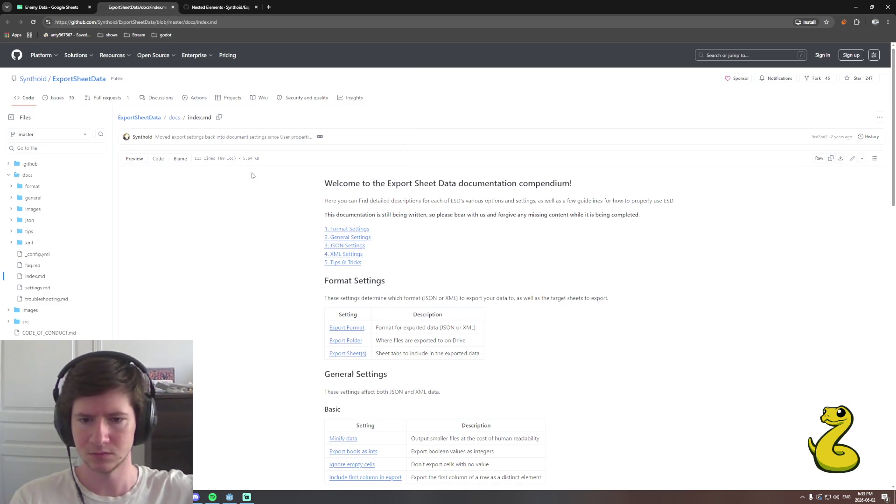
Close the extra ExportSheetData docs tab and return to the Enemy Data spreadsheet.
left_click(187, 7)
left_click(173, 7)
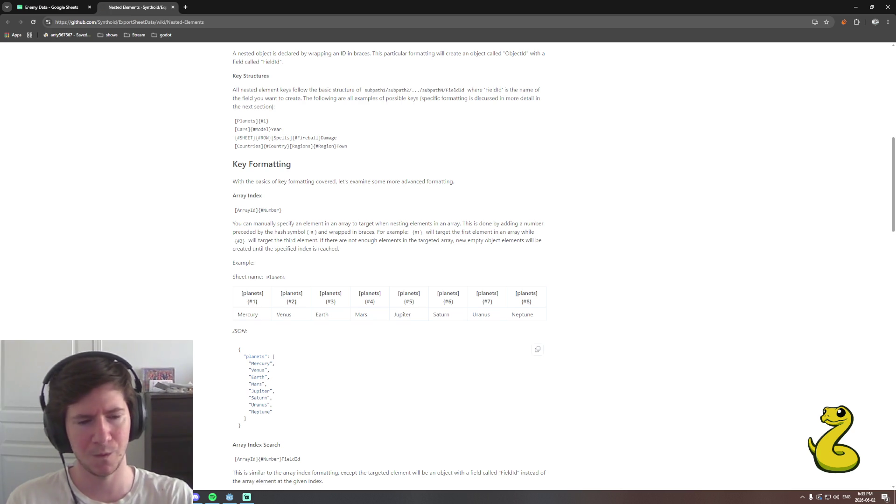
left_click(84, 7)
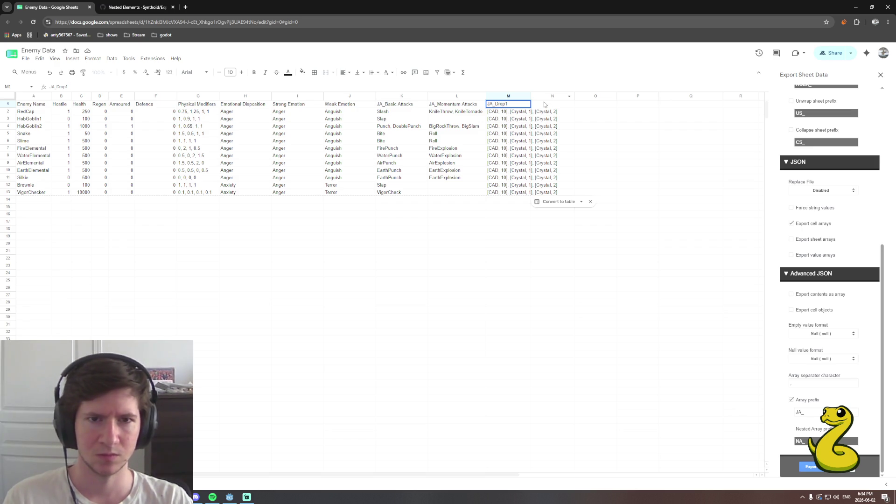
Add headers JA_Drop2 in N1 and JA_Drop3 in O1, then start trimming RedCap's drops in M2.
left_click(546, 104)
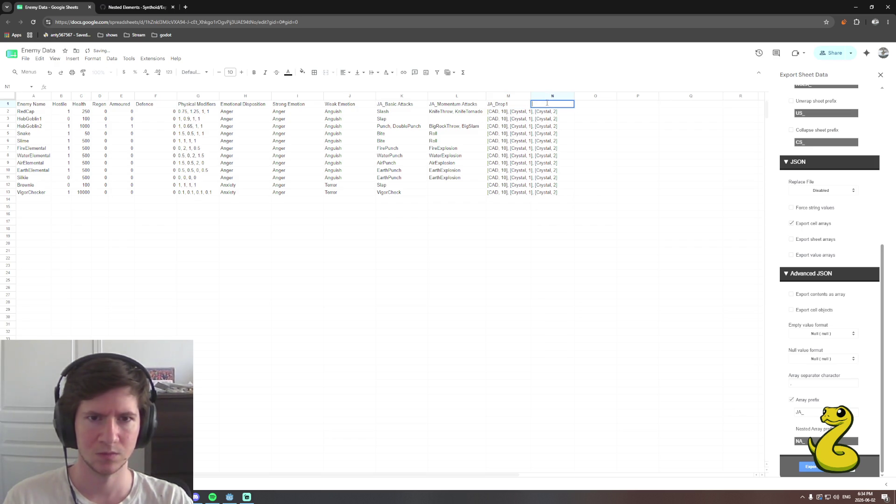
type("JA_")
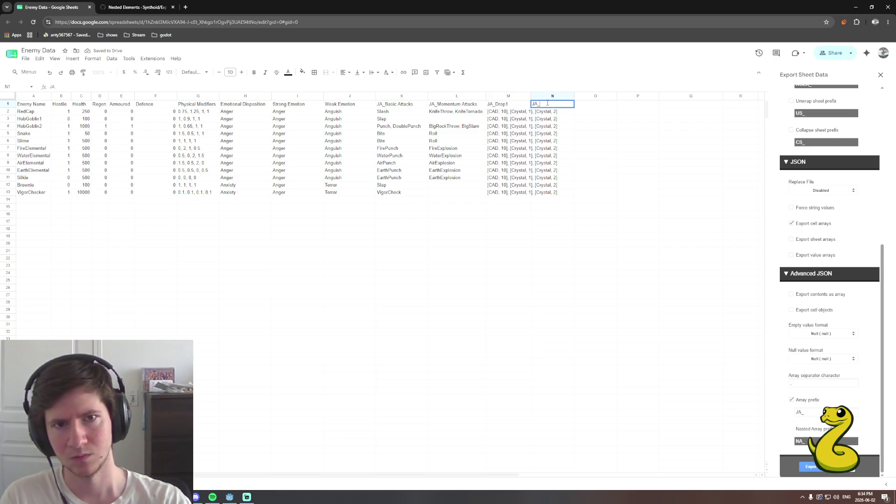
type("Drop2")
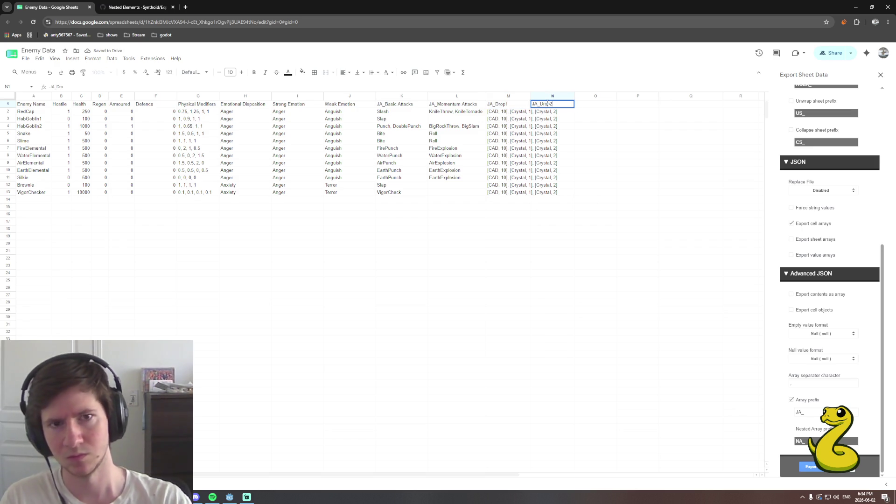
left_click(593, 105)
type("JA_")
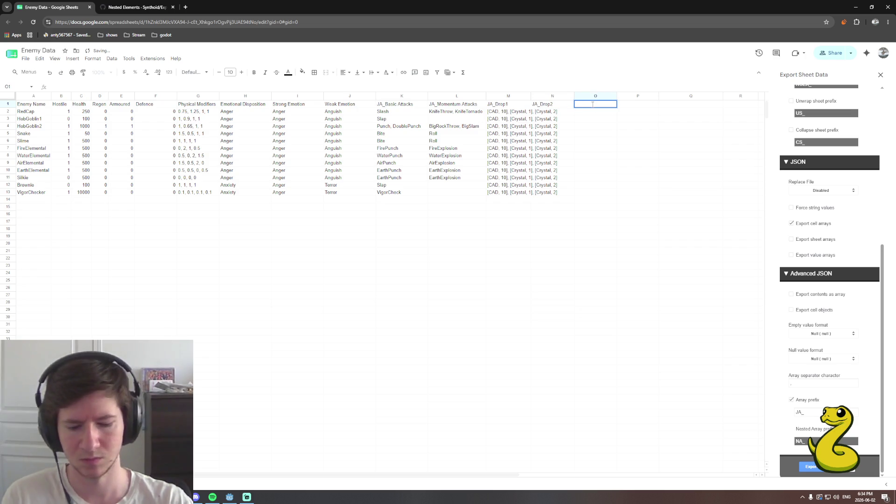
type("Drop3")
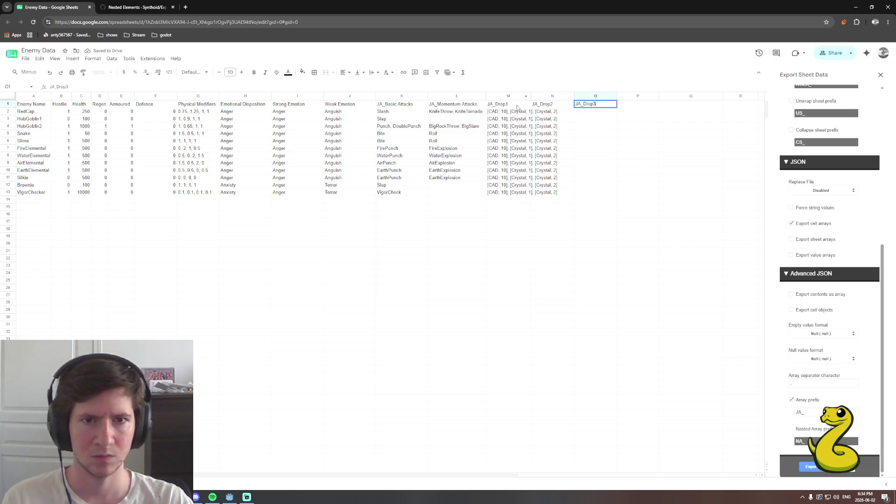
left_click(515, 113)
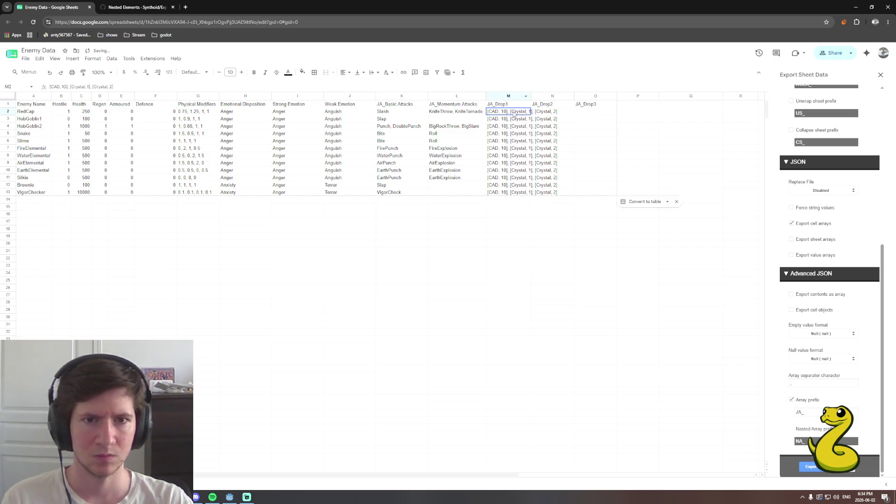
double_click(509, 114)
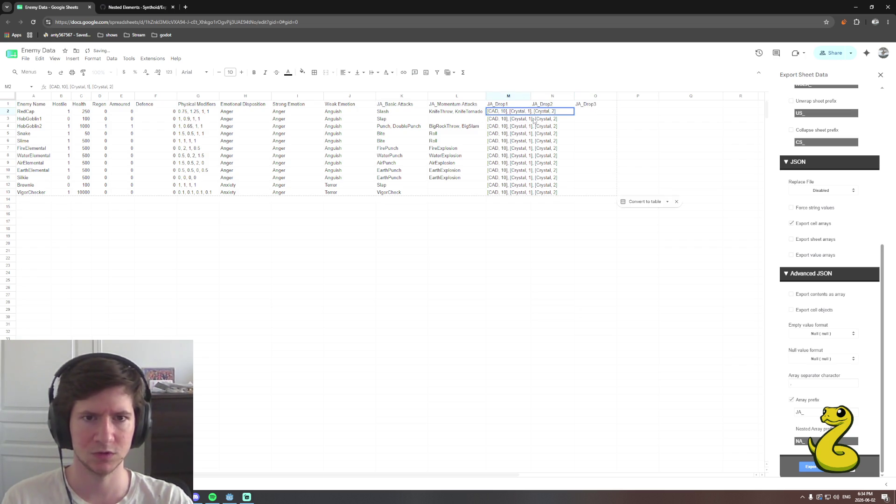
key("BackSpace")
key("BackSpace")
key("BackSpace")
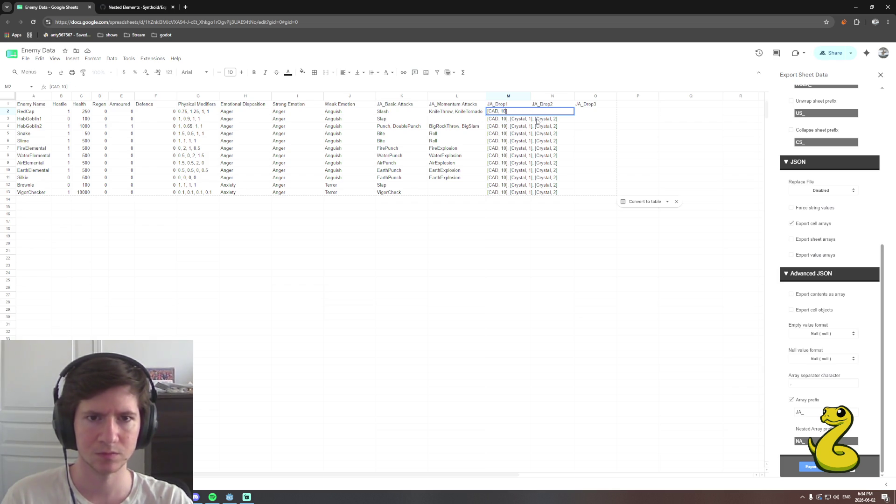
Set M2 to CAD, 10 and fill that same value down through M13 without incrementing.
key("Delete")
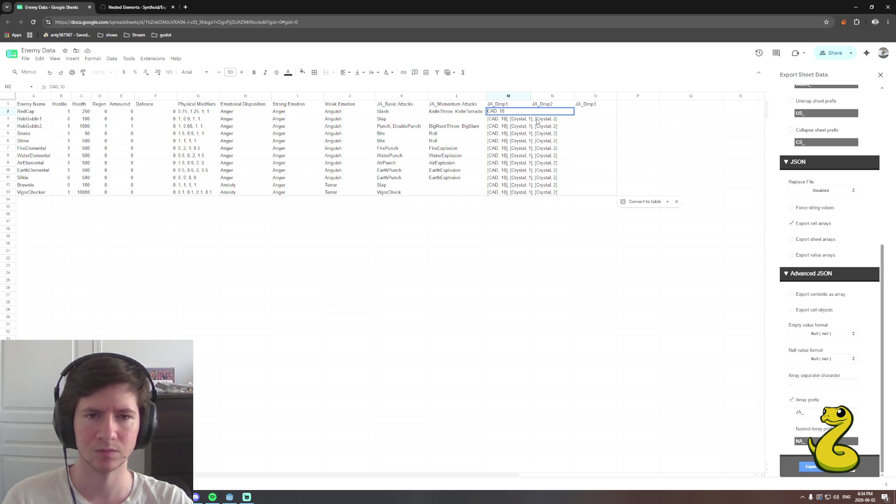
double_click(505, 120)
left_click(507, 115)
left_click_drag(530, 114, 532, 195)
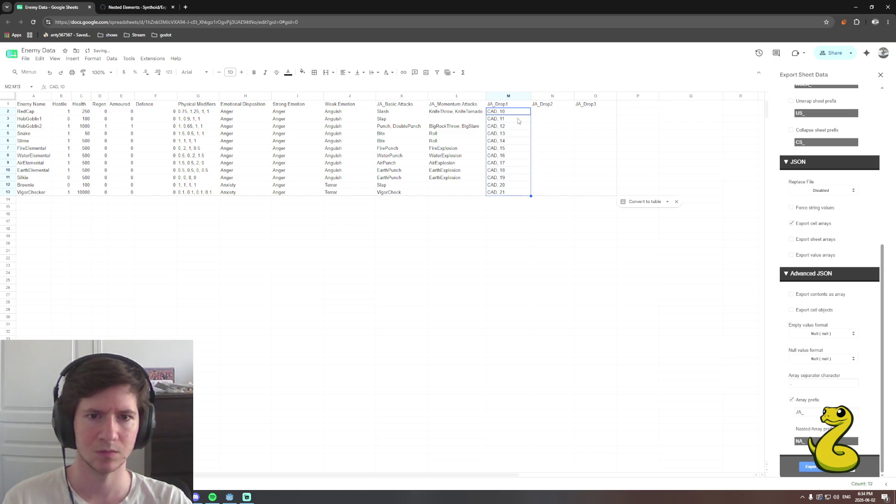
key("ctrl+z")
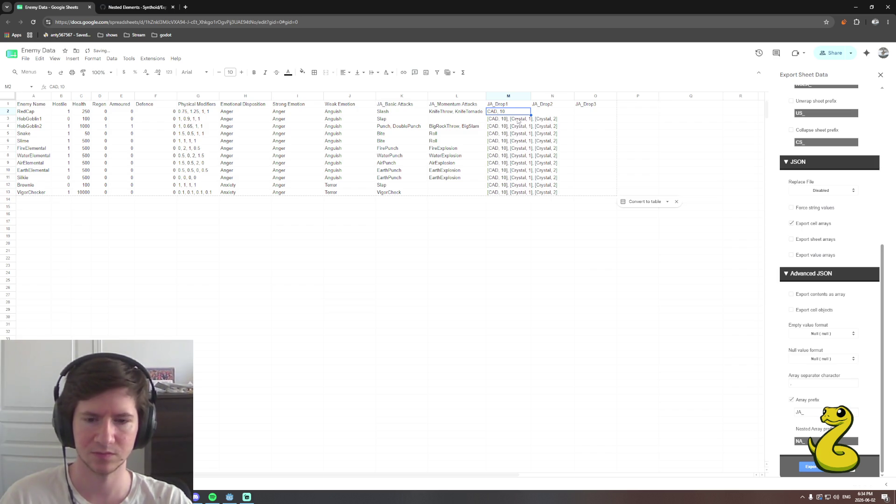
left_click(518, 120)
type("CAD, 10")
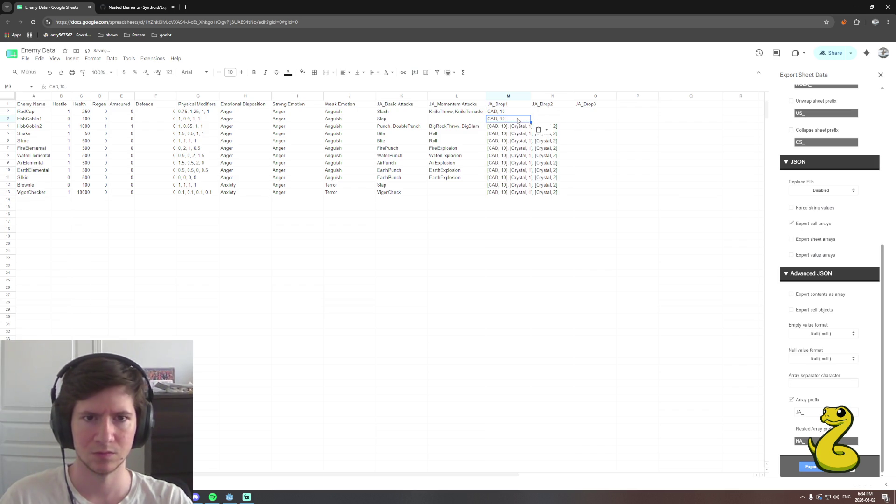
left_click_drag(530, 113, 527, 194)
left_click(541, 113)
Enter Crystal, 1 in RedCap's JA_Drop2 cell and Crystal, 2 in its JA_Drop3 cell.
type("CAD, 10")
key("Return")
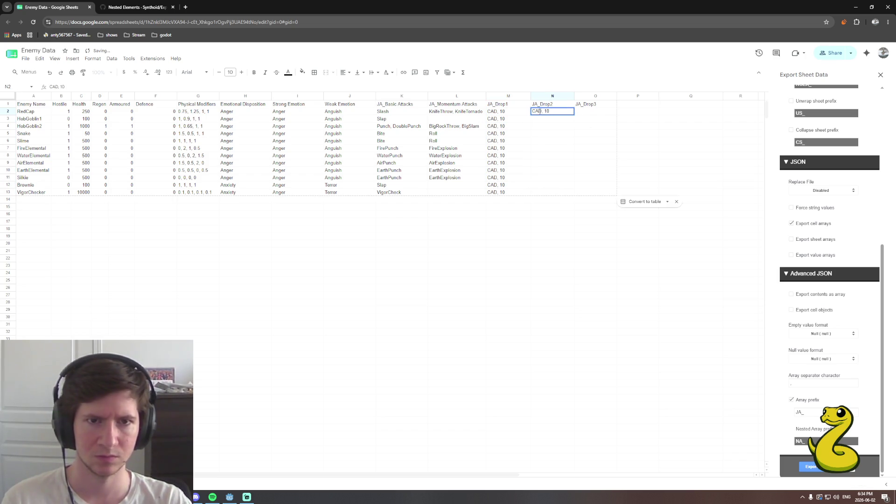
type("Crysta")
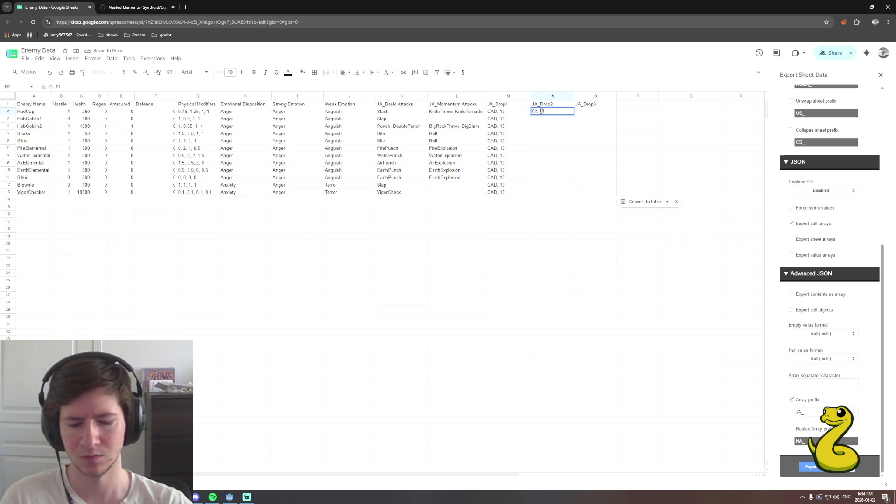
type("l")
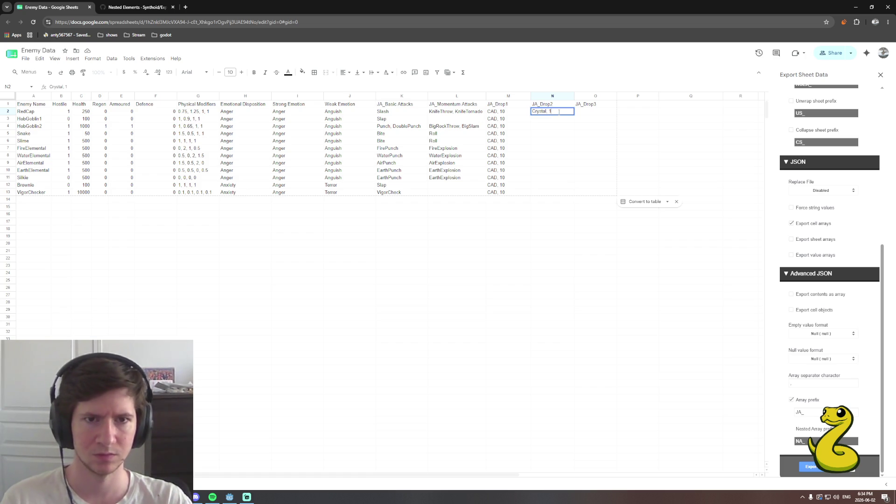
left_click(586, 112)
type("Cr")
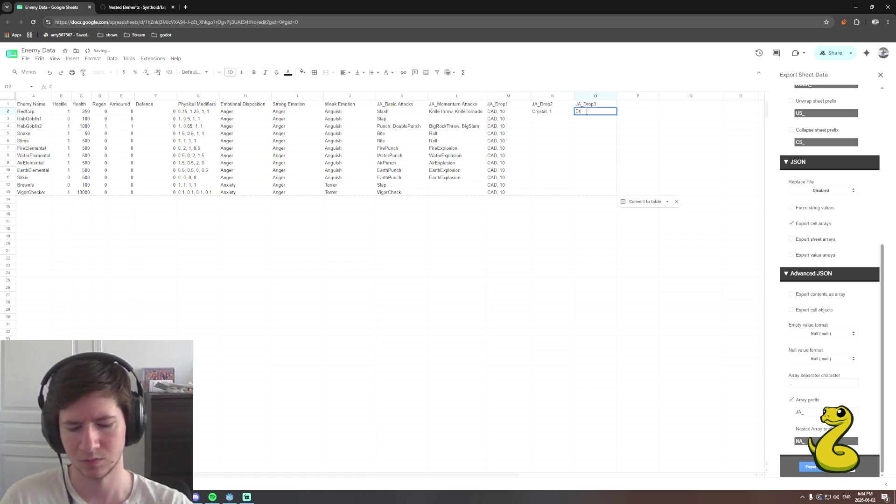
type("ystal, 2")
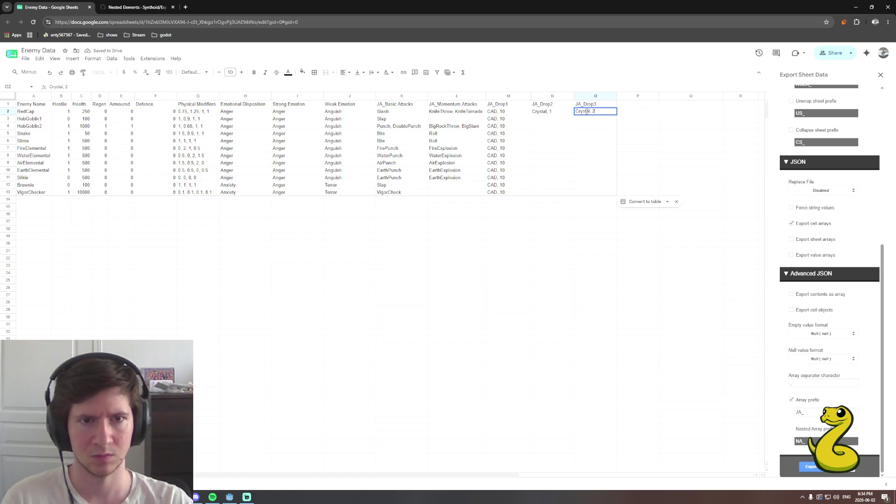
left_click(565, 113)
Copy Crystal, 1 and Crystal, 2 into HobGoblin1's JA_Drop2 and JA_Drop3 cells.
left_click_drag(572, 115, 569, 192)
left_click(593, 112)
left_click_drag(617, 115, 613, 193)
key("ctrl+z")
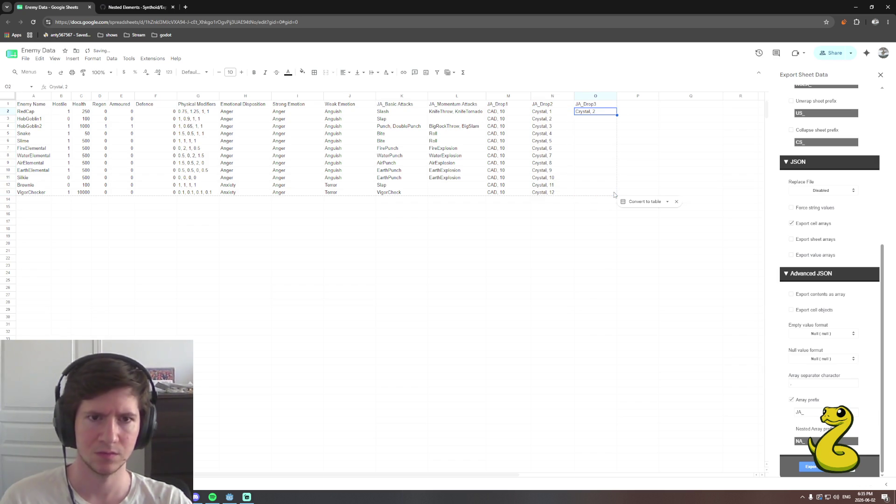
key("Down")
type("Crystal, 2")
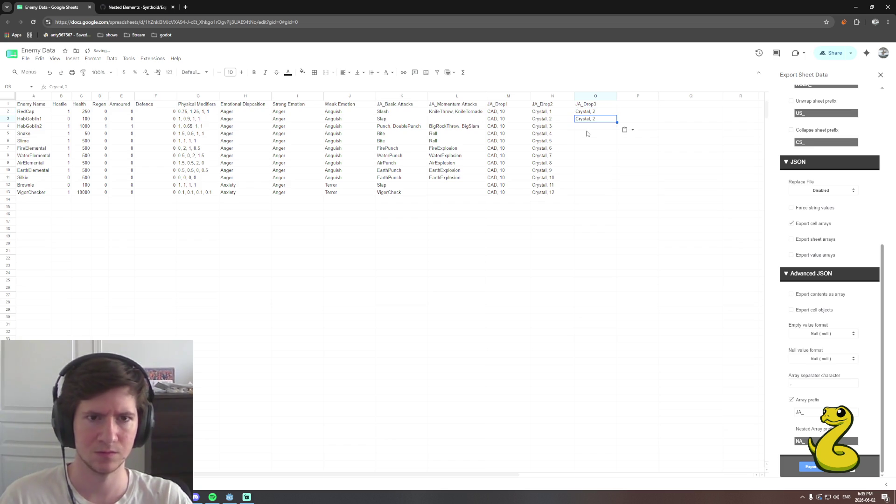
key("Left")
key("Up")
key("ctrl+c")
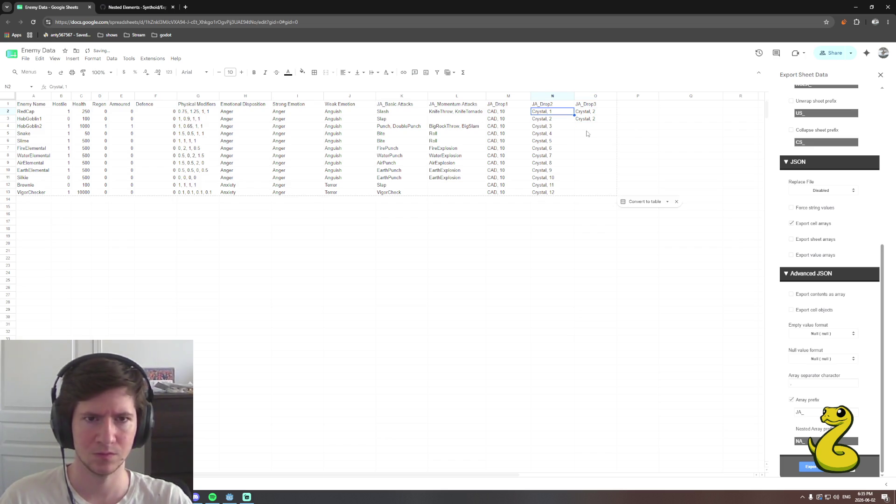
key("shift+Down")
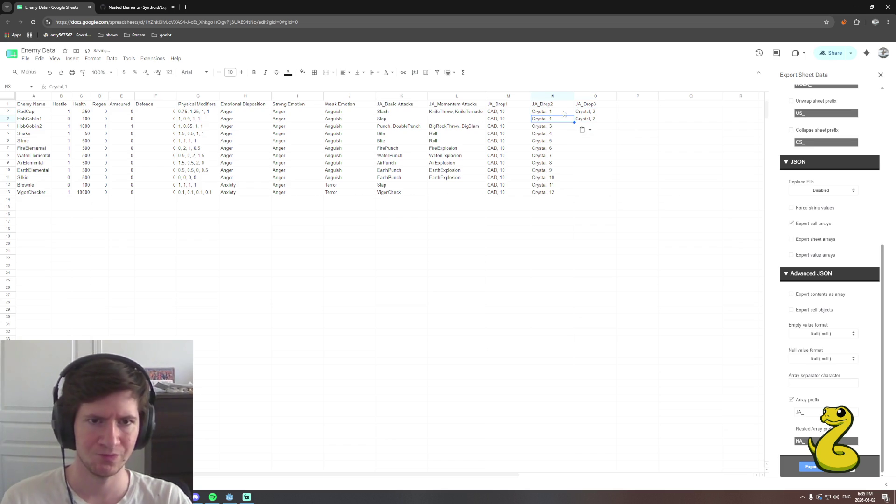
key("ctrl+v")
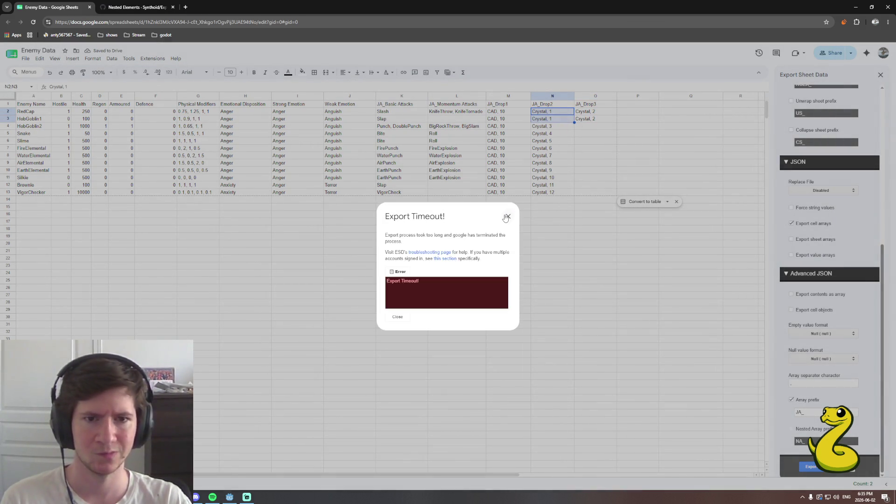
Reload to clear the export error, then fill Crystal, 1 and Crystal, 2 down to row 13.
left_click(499, 216)
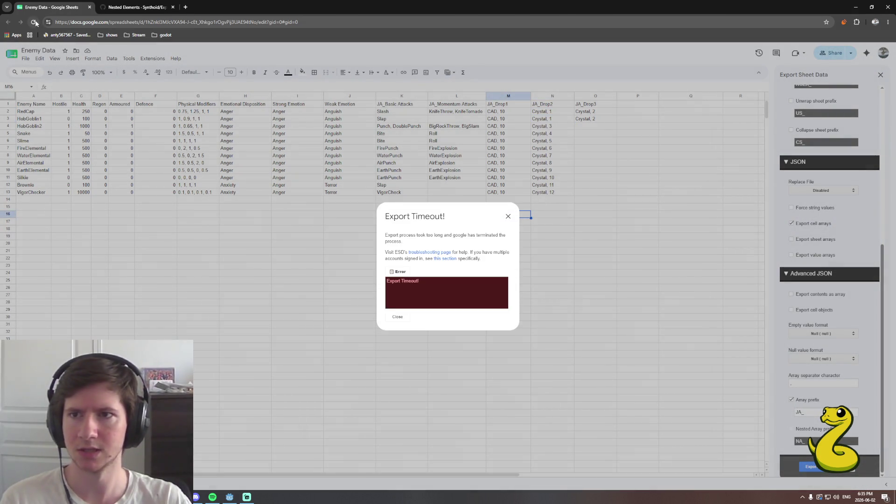
left_click(37, 24)
mouse_move(543, 112)
left_mouse_down()
mouse_move(573, 146)
mouse_move(571, 192)
left_mouse_up()
left_click_drag(588, 112, 618, 192)
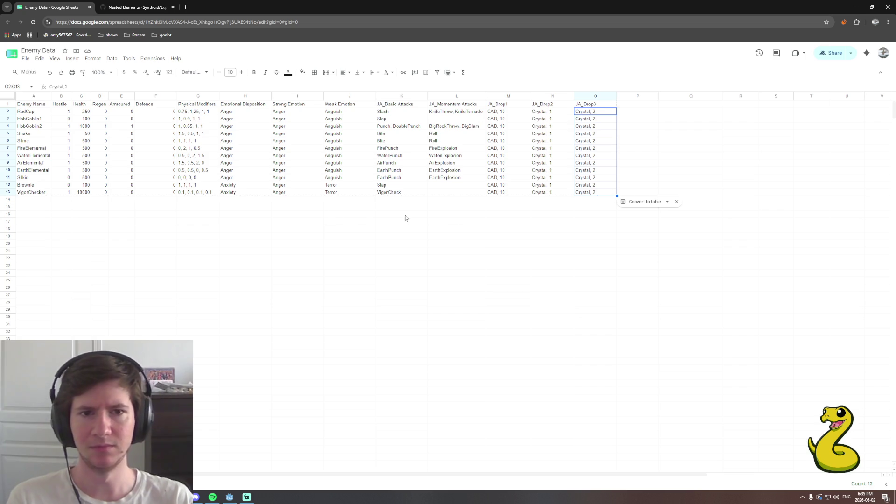
Verify JA_Drop2 and JA_Drop3 values for RedCap, HobGoblin1 and VigorChecker, then open Extensions.
left_click(554, 193)
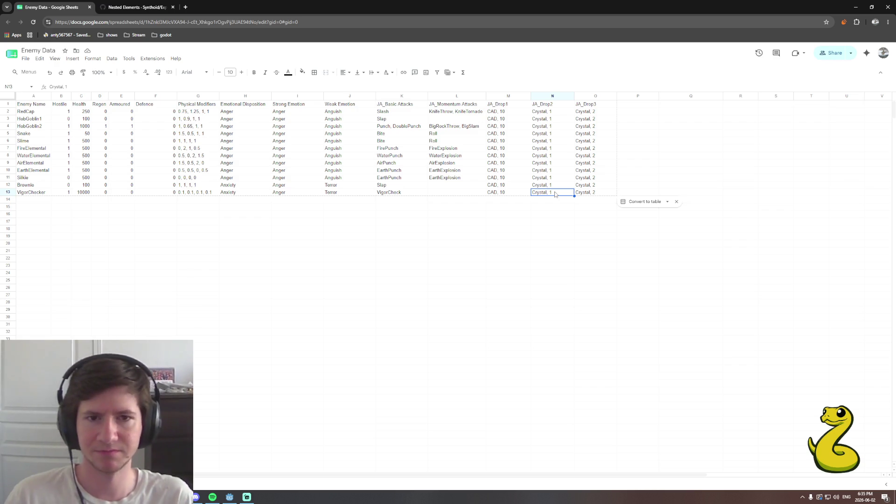
left_click(557, 114)
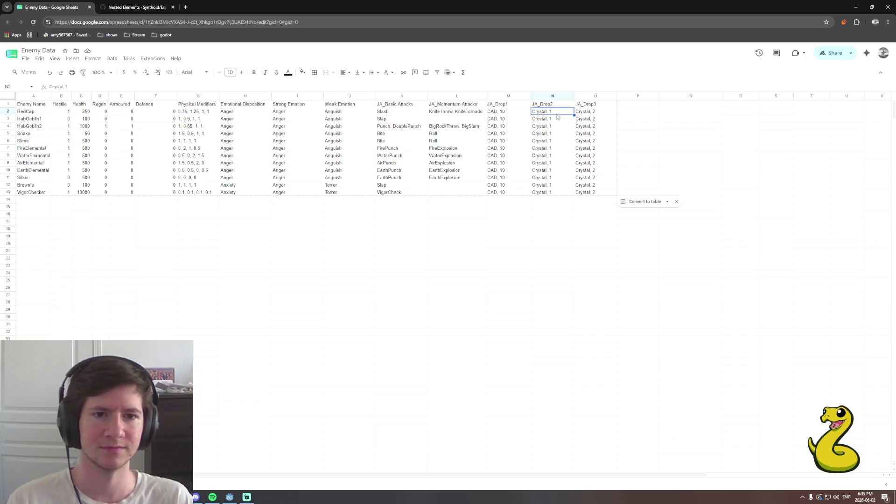
left_click(602, 115)
left_click(565, 113)
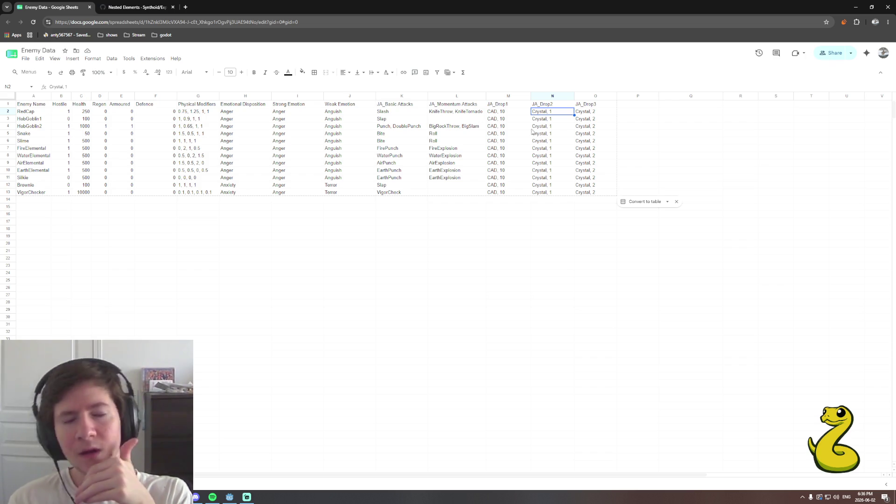
left_click(562, 120)
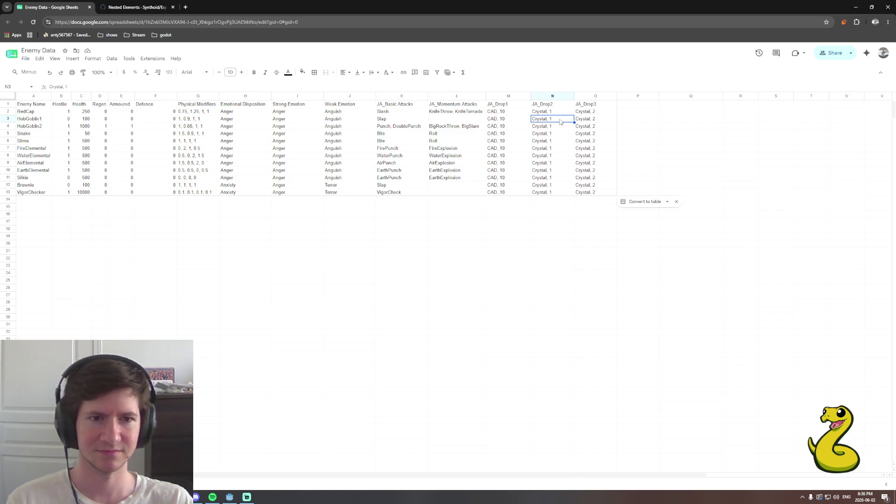
left_click(564, 193)
left_click(591, 194)
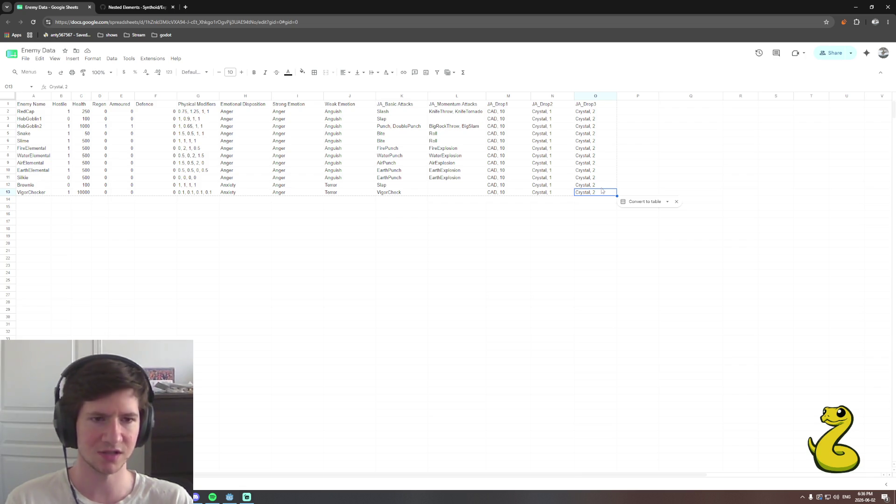
left_click(561, 113)
left_click(150, 58)
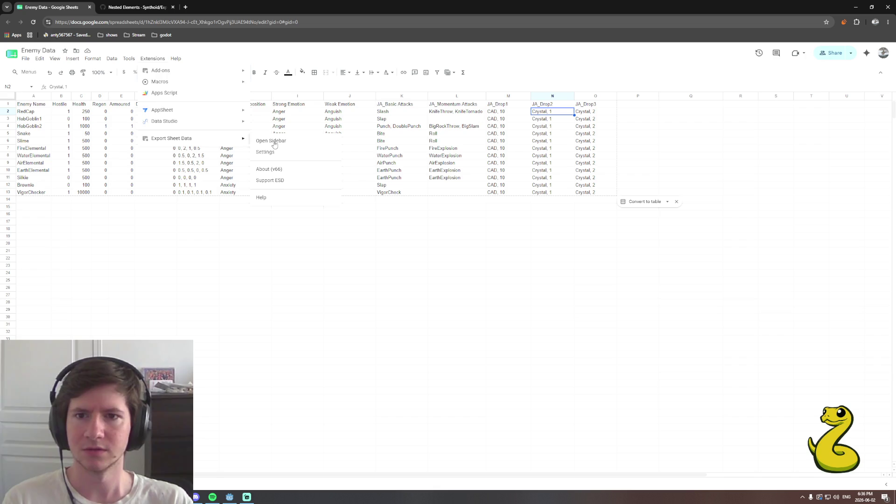
Visualize the sheet's JSON in Export Sheet Data, check the Drop1–Drop3 arrays, and download it.
key("Escape")
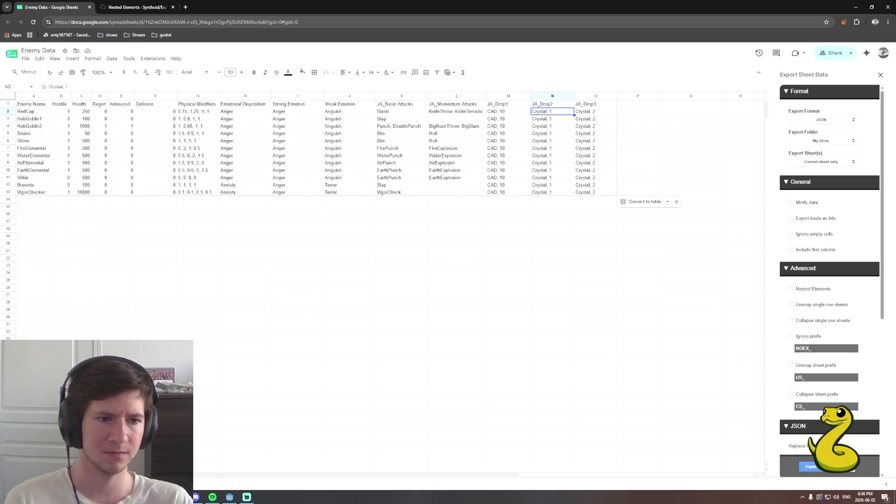
left_click(840, 466)
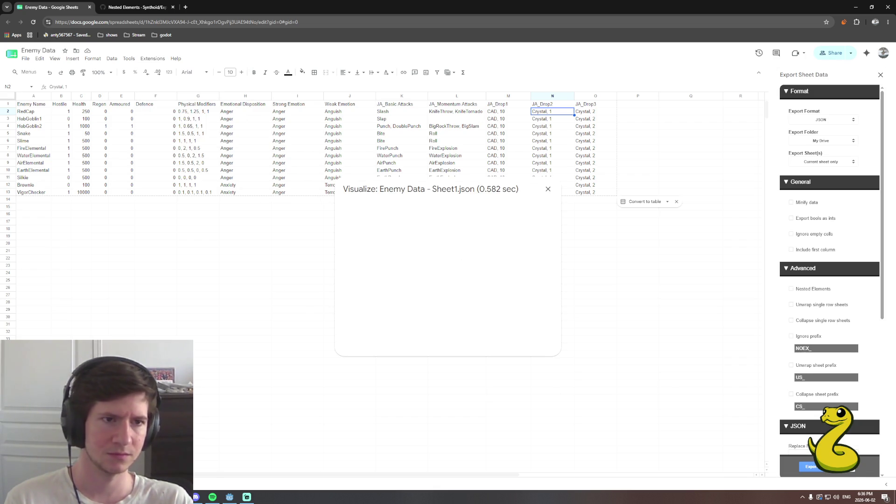
scroll(459, 280, "down", 3)
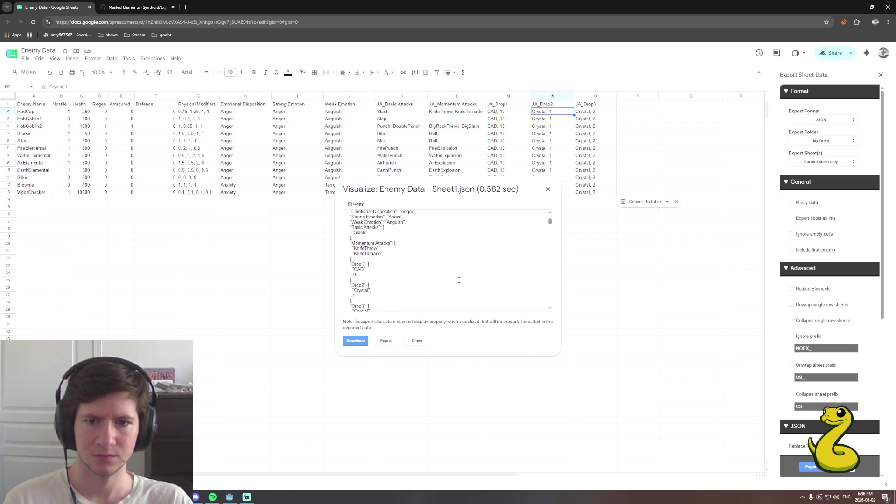
scroll(458, 280, "down", 1)
scroll(459, 281, "down", 1)
scroll(458, 281, "down", 1)
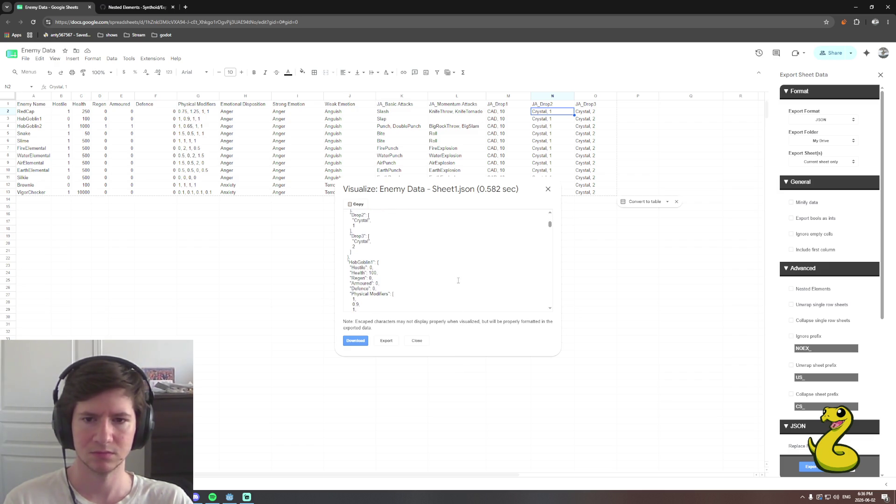
scroll(458, 280, "up", 1)
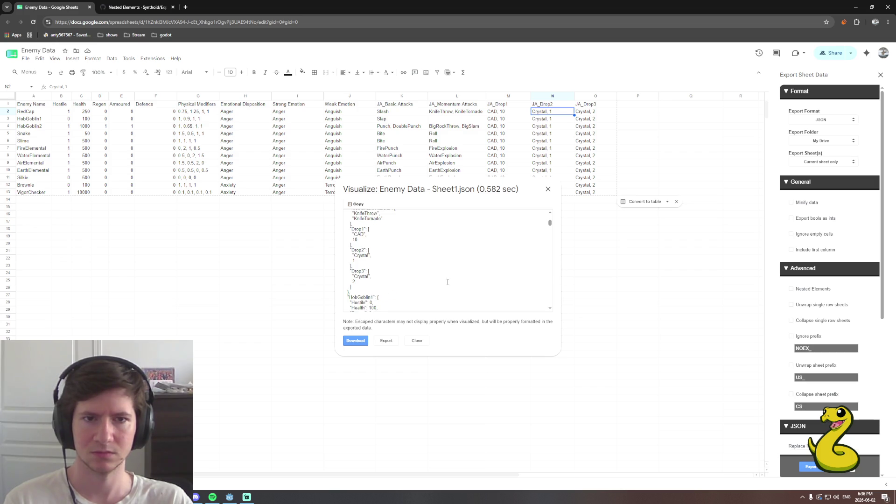
left_click(361, 342)
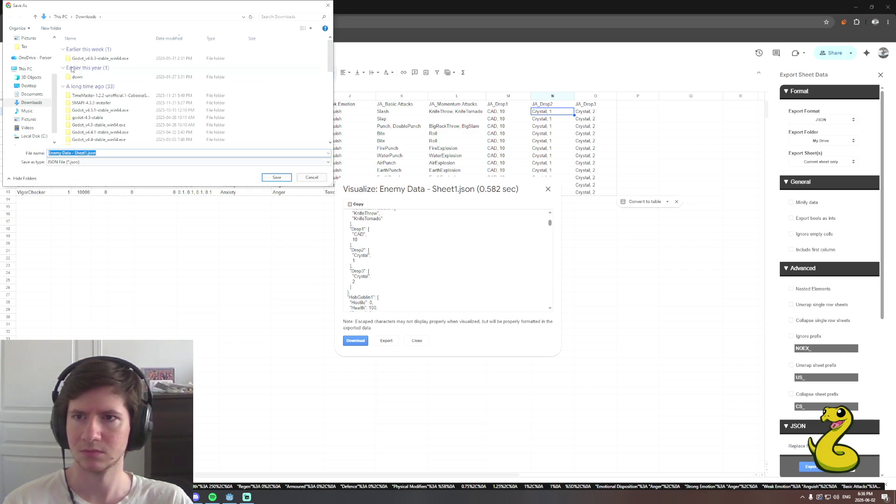
Save the export as Enemy Data.json in Summoner > Godot > Data, replacing the old file.
scroll(31, 111, "up", 3)
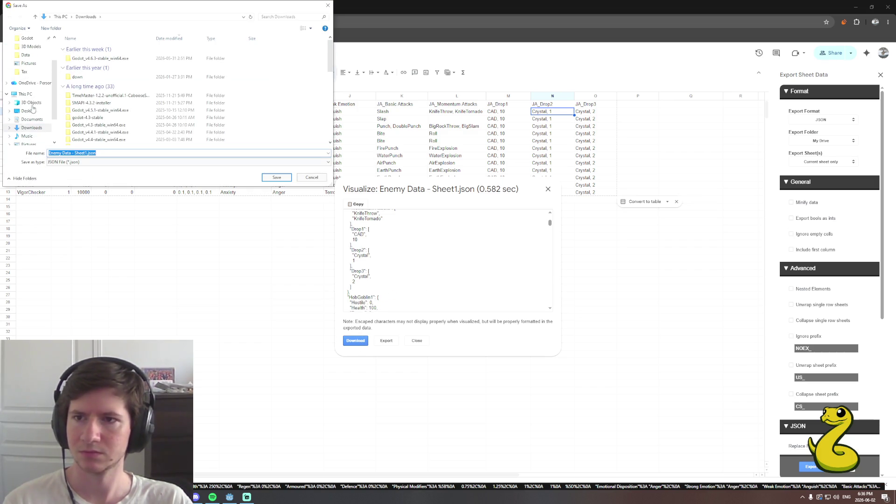
left_click(37, 94)
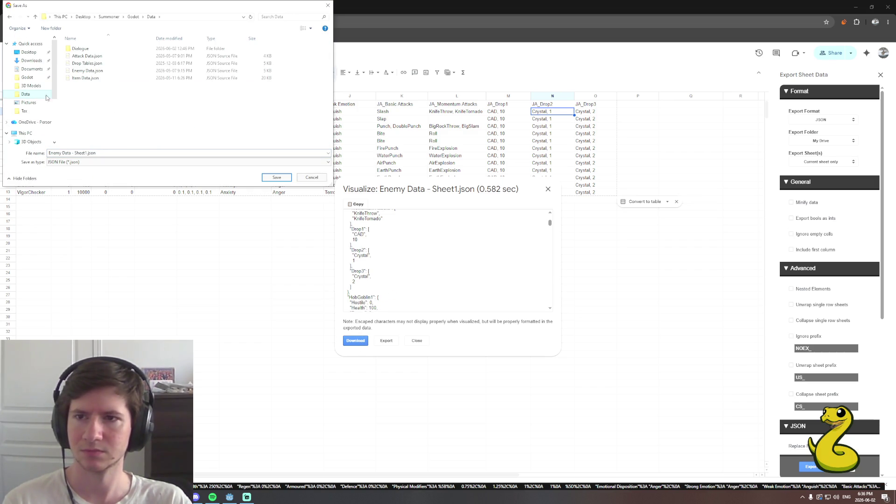
left_click(90, 71)
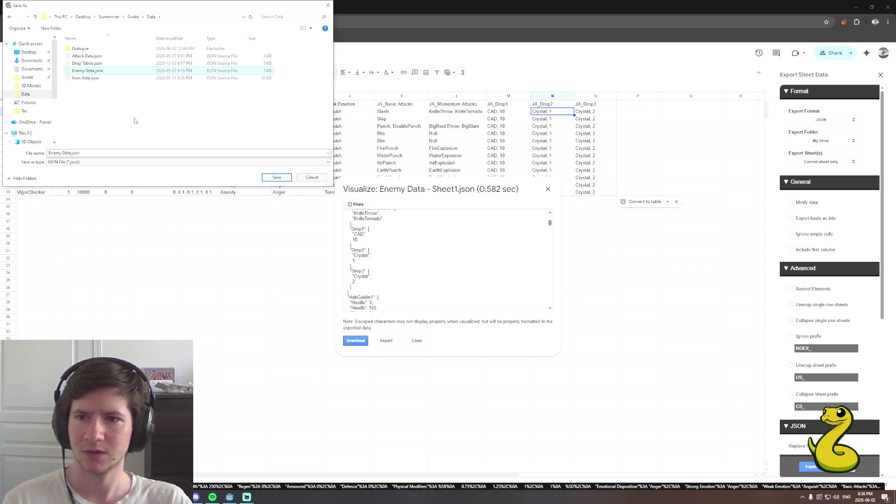
left_click(274, 177)
left_click(465, 249)
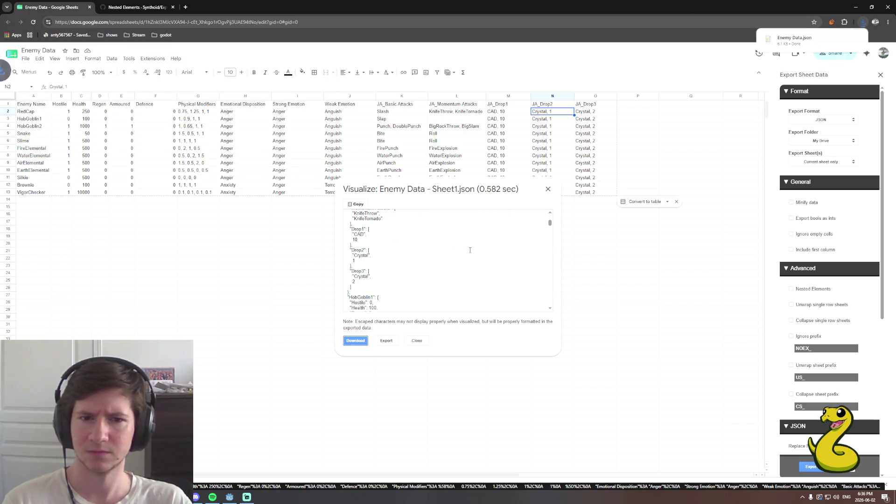
left_click(416, 341)
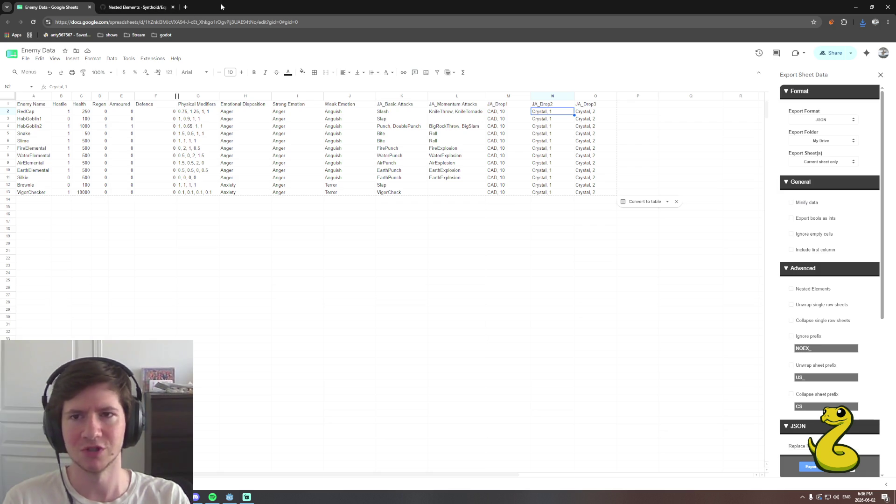
mouse_move(220, 7)
left_mouse_down()
mouse_move(88, 262)
mouse_move(89, 161)
left_mouse_up()
Minimize and move the Chrome window aside to reveal Godot's rune_circle.gd script.
left_click(562, 161)
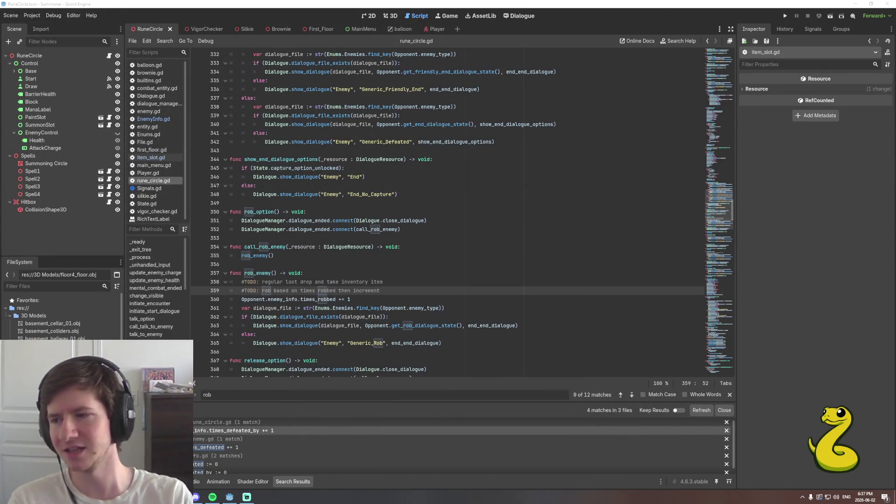
key("alt+Tab")
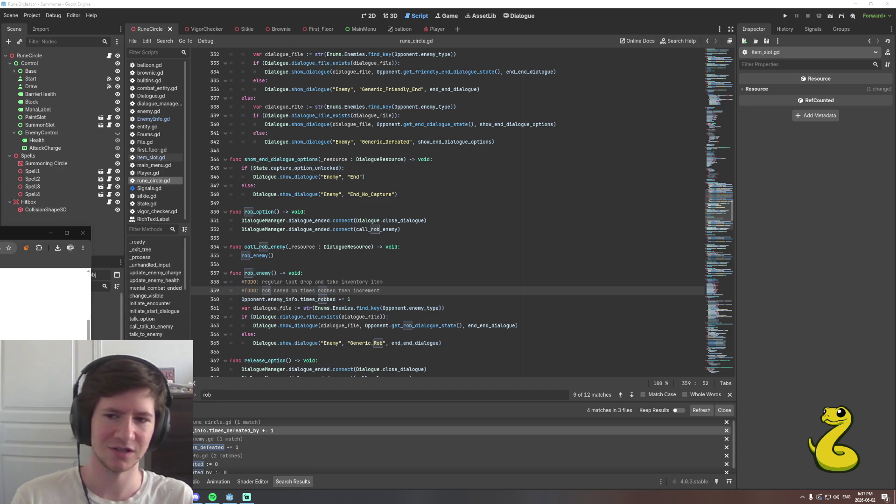
mouse_move(29, 232)
left_mouse_down()
mouse_move(34, 252)
mouse_move(3, 254)
left_mouse_up()
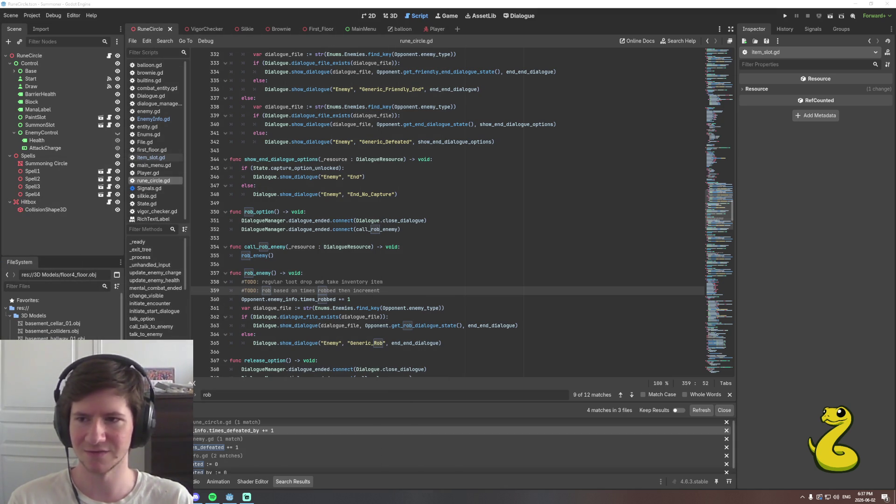
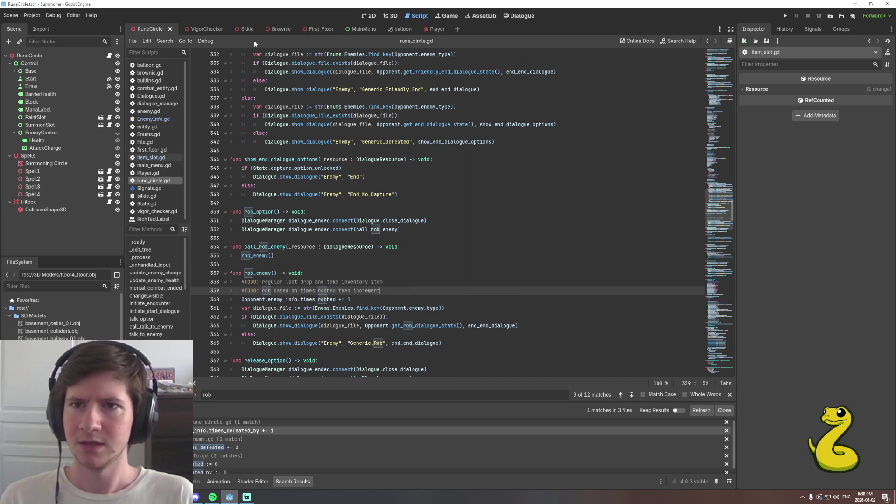
Open Enemy.tscn by filtering files for 'enemy', then browse enemy.gd up to line 1.
left_click(59, 286)
type("e")
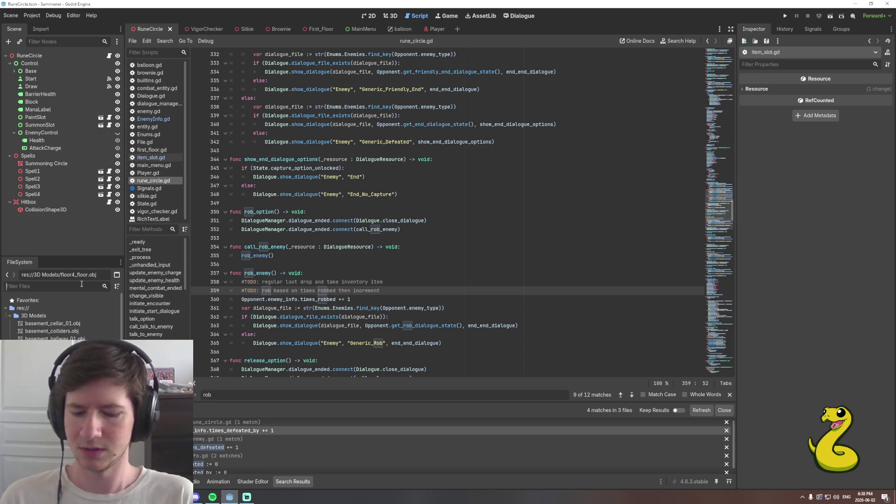
type("nemy")
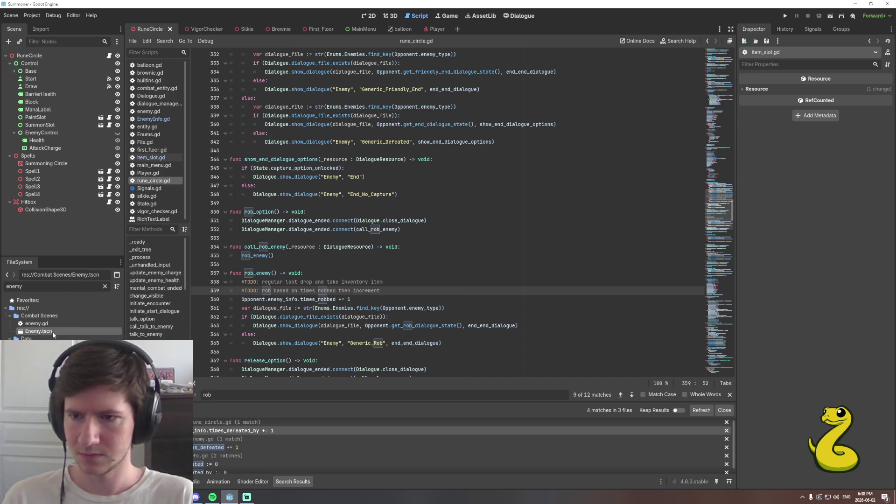
double_click(38, 331)
left_click(360, 323)
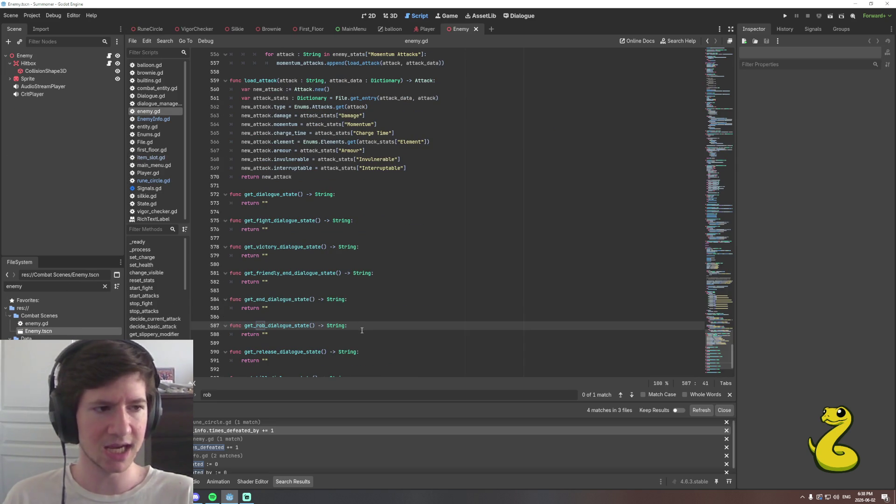
left_click(383, 274)
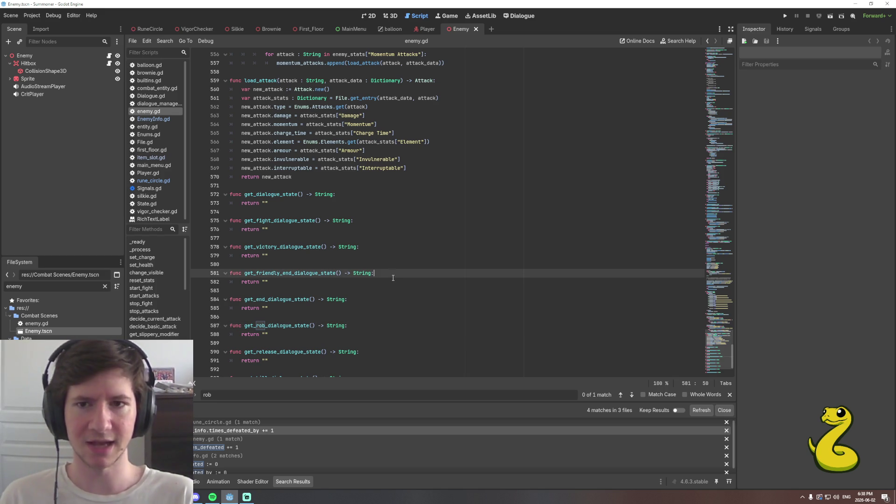
scroll(383, 265, "up", 8)
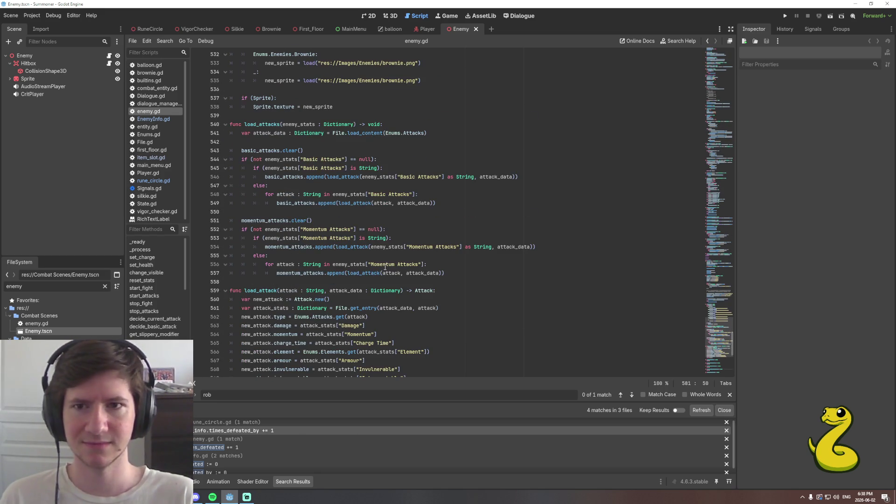
scroll(386, 265, "up", 7)
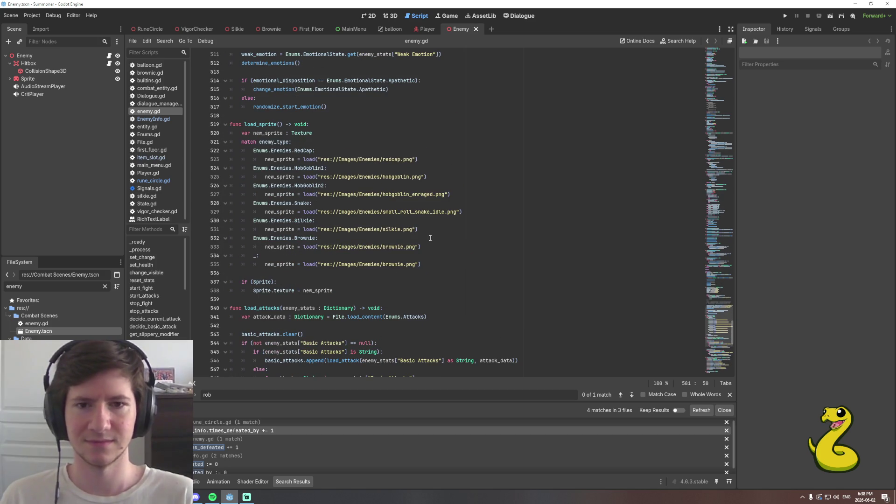
left_click(430, 229)
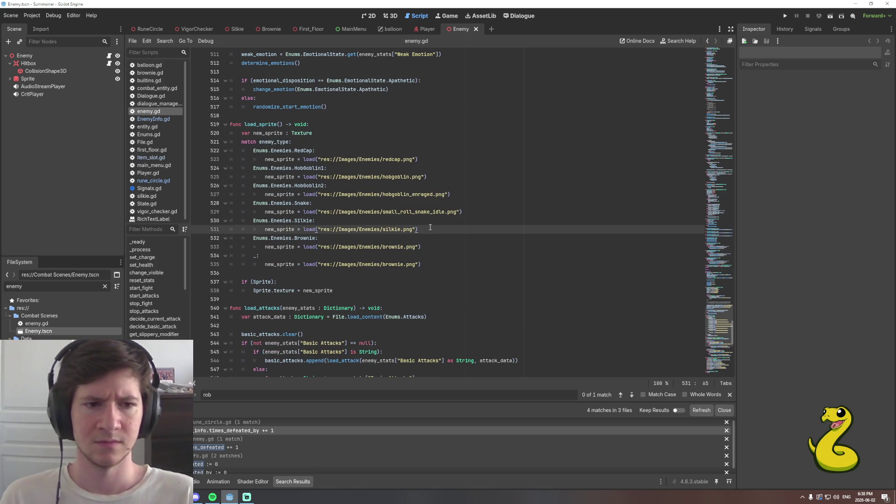
key("Page_Up")
key("Page_Up")
key("Page_Up")
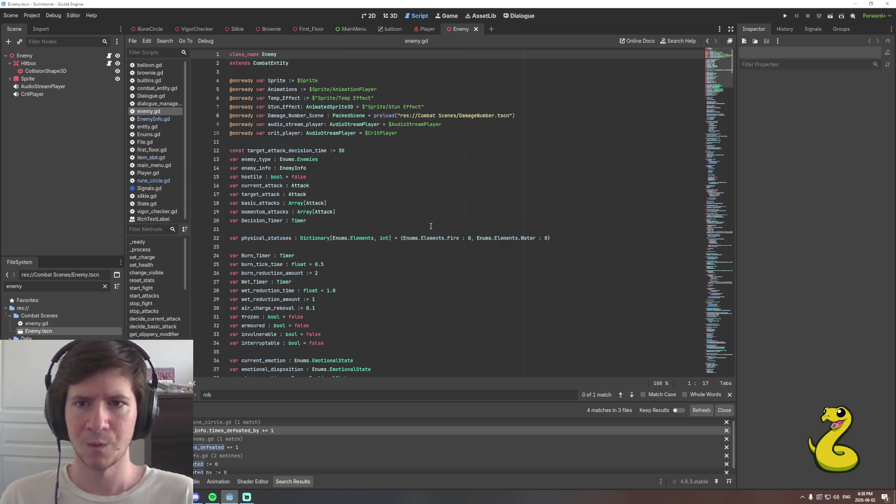
left_click(418, 134)
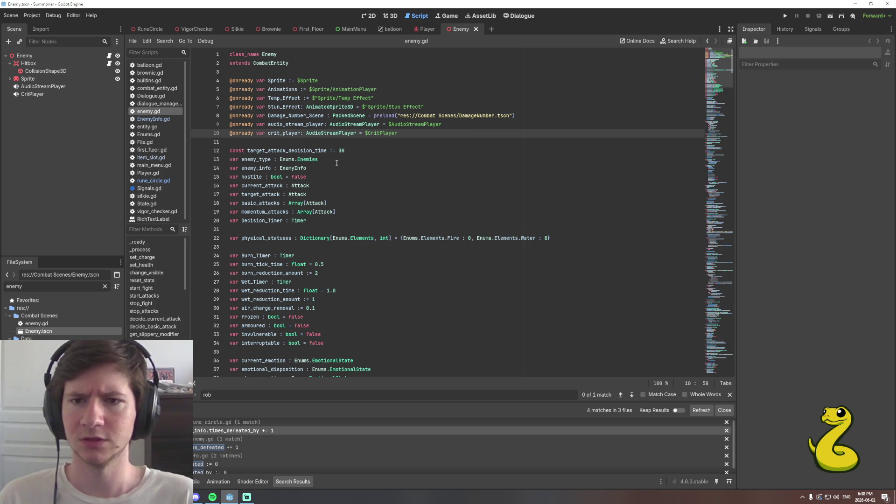
left_click(337, 203)
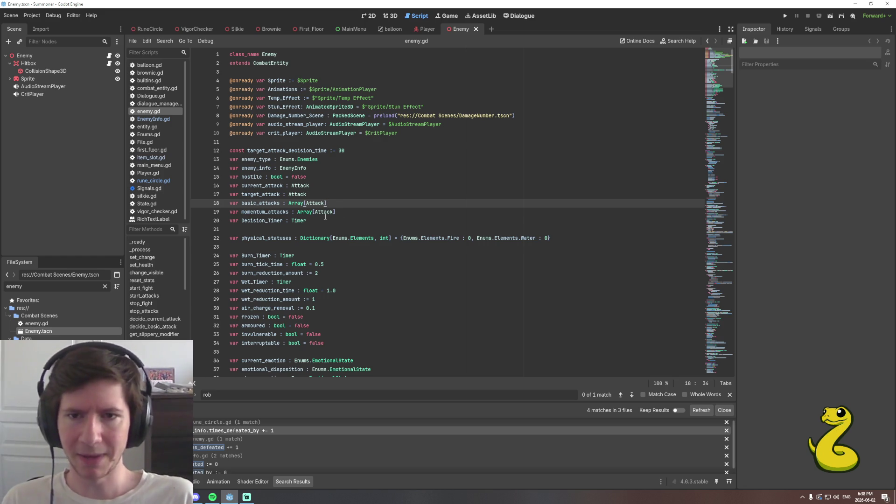
left_click(343, 212)
scroll(345, 214, "down", 5)
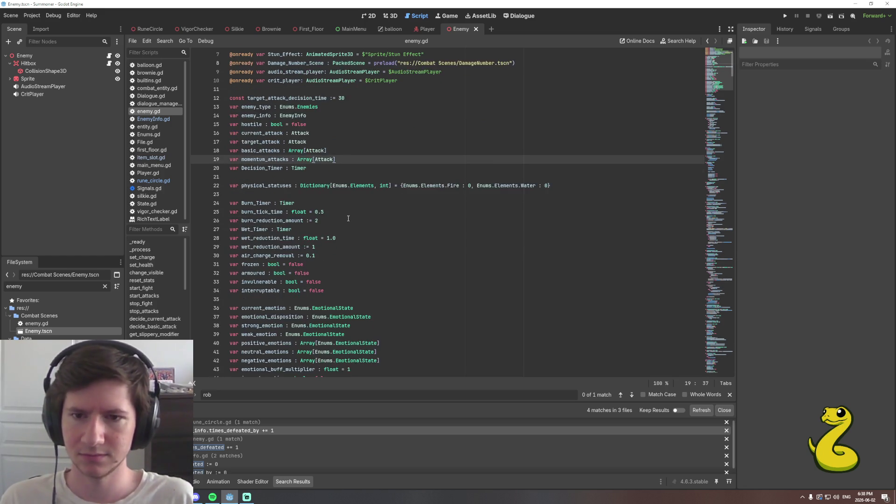
left_click(351, 256)
left_click(373, 238)
left_click(390, 229)
left_click(389, 211)
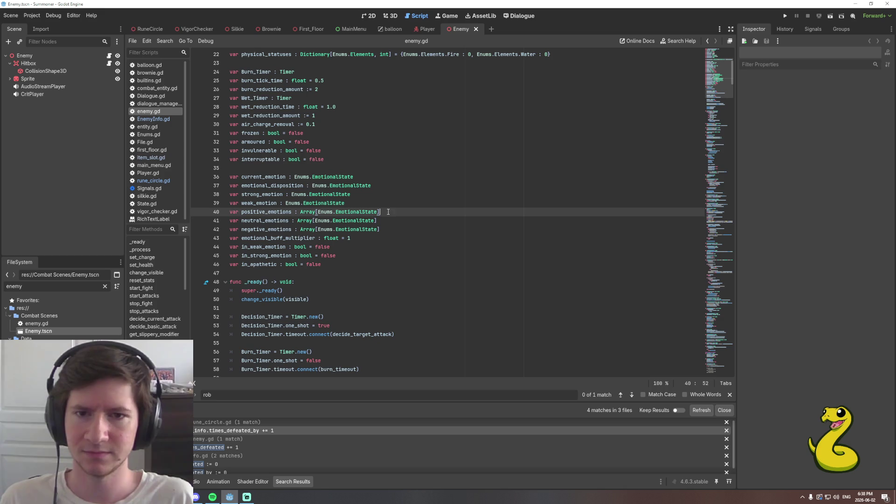
left_click(391, 228)
left_click(389, 220)
left_click(389, 212)
left_click(386, 221)
left_click(385, 226)
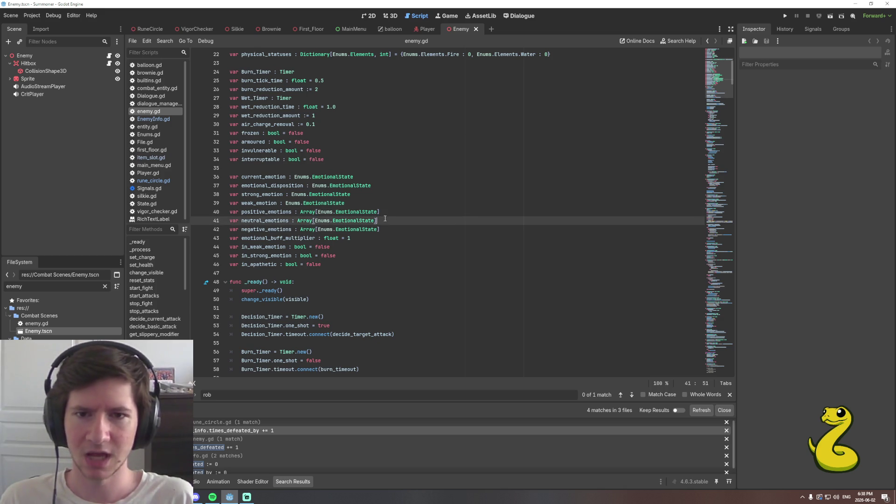
left_click(386, 220)
left_click(387, 212)
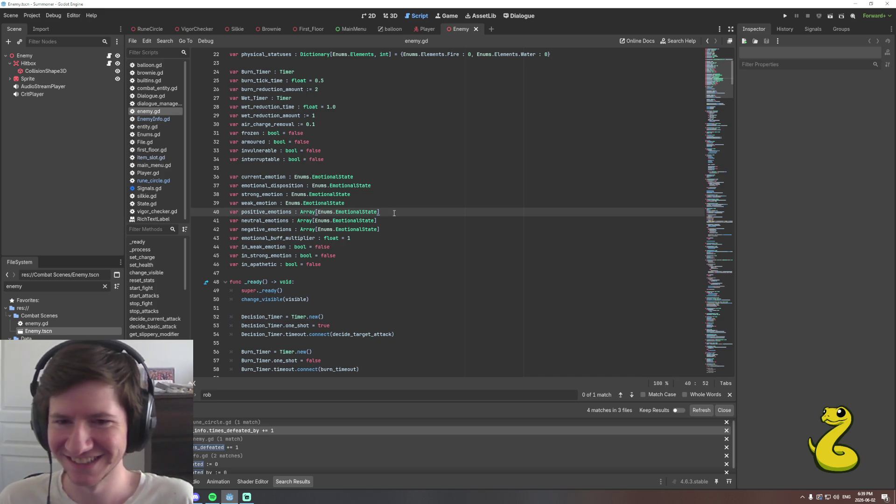
left_click(390, 229)
left_click(388, 220)
left_click(388, 214)
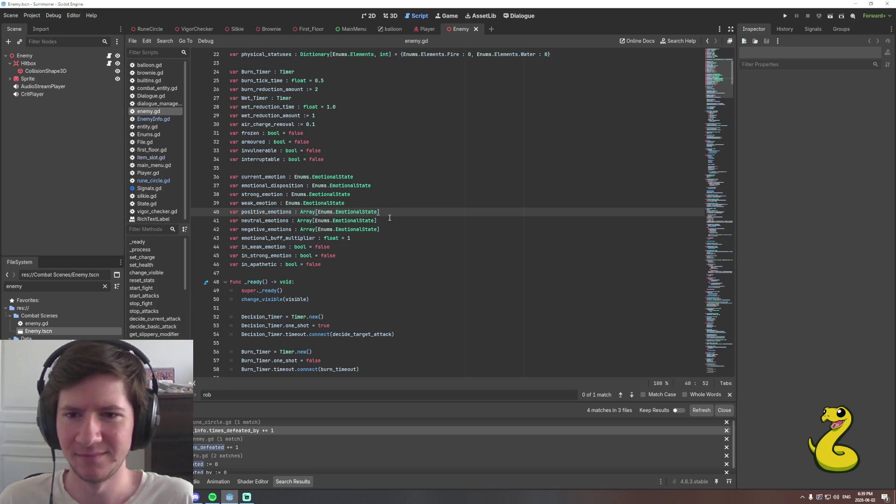
left_click(366, 264)
key("Return")
key("Return")
Add 'var loot_drops : Array[Item] = []' after line 46 of enemy.gd and save.
type("var ")
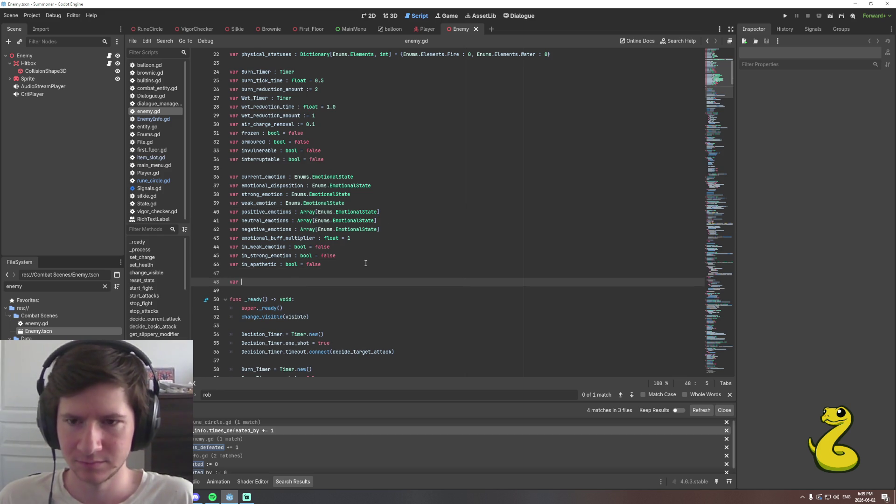
type("loot_drops : Array")
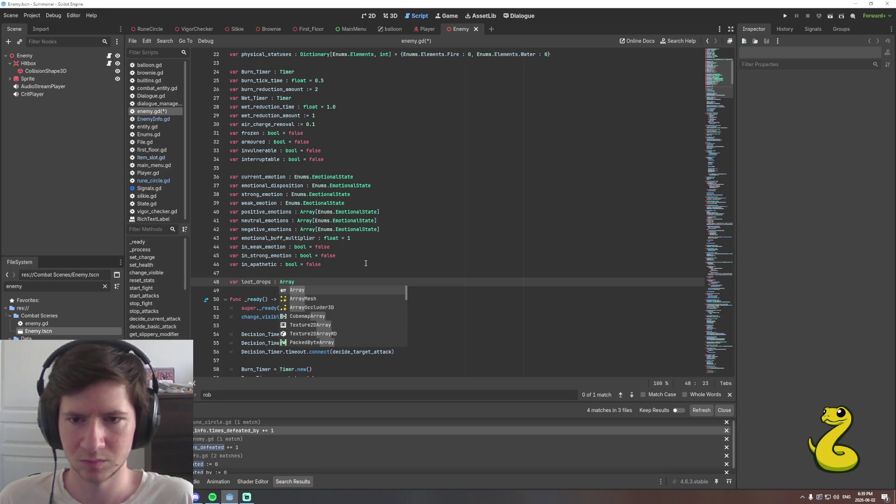
type(" [Ite")
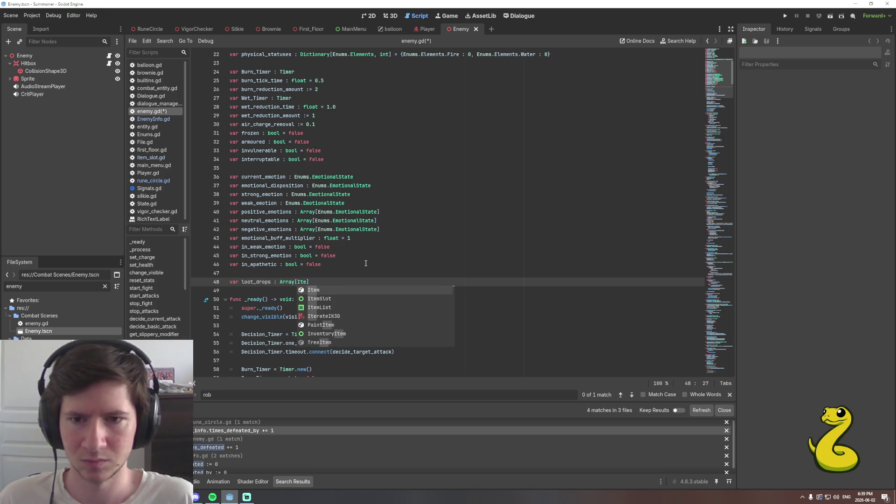
key("Return")
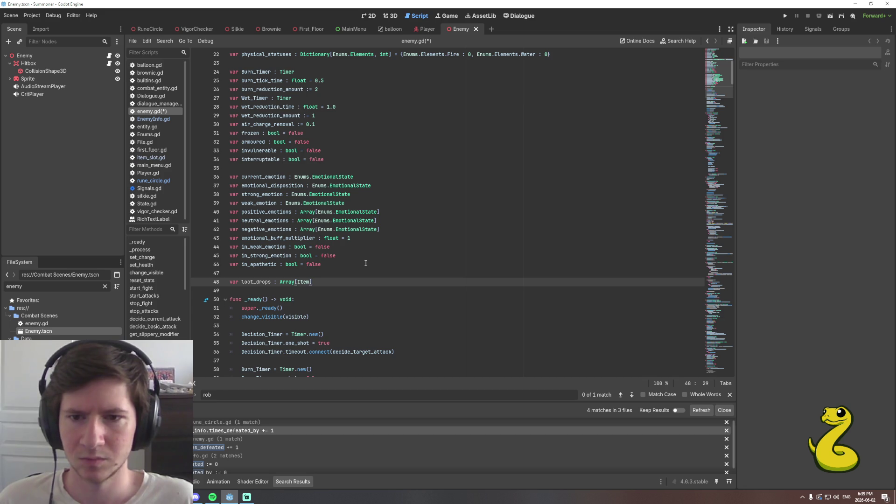
key("ctrl+s")
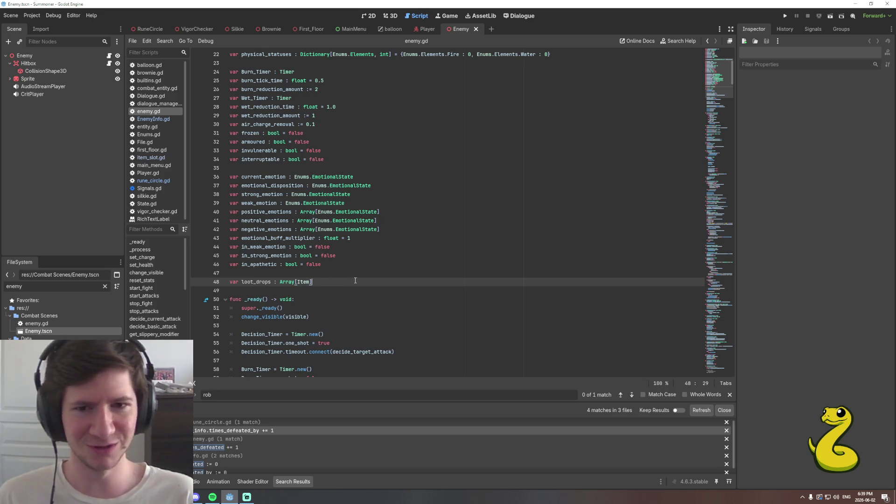
scroll(415, 275, "down", 1)
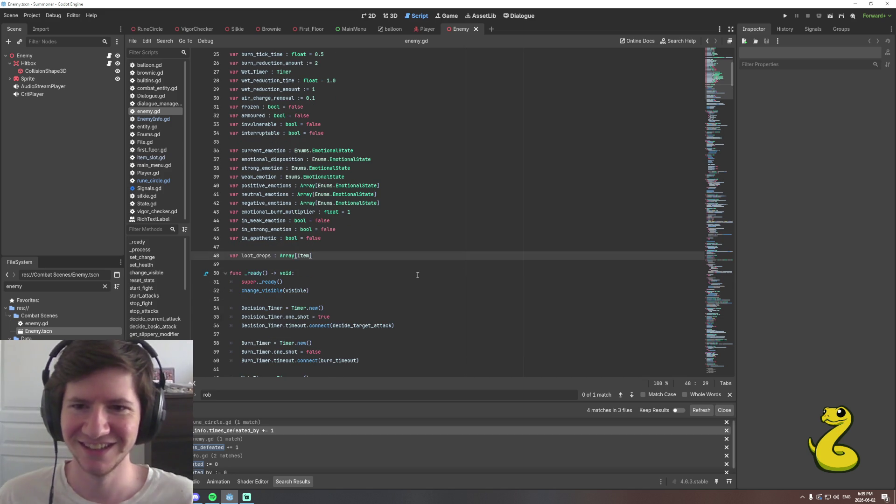
scroll(353, 256, "up", 1)
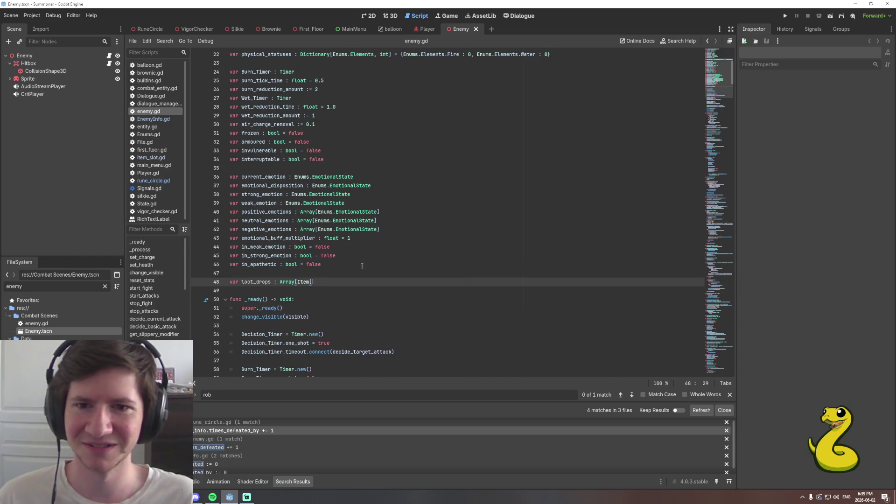
type("=[")
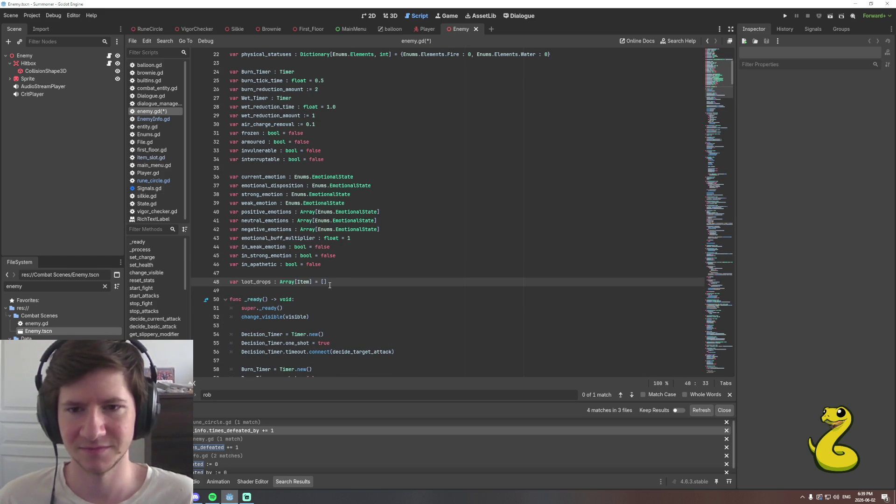
type("]")
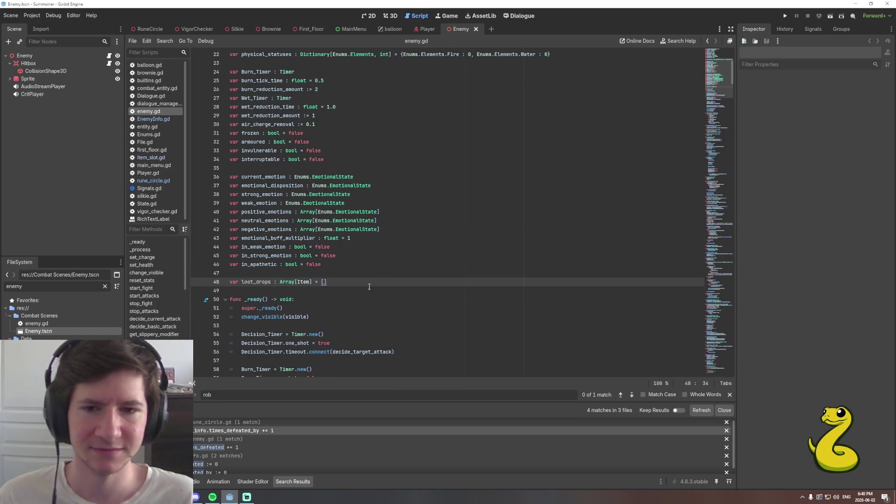
key("Page_Down")
key("Page_Down")
key("Page_Down")
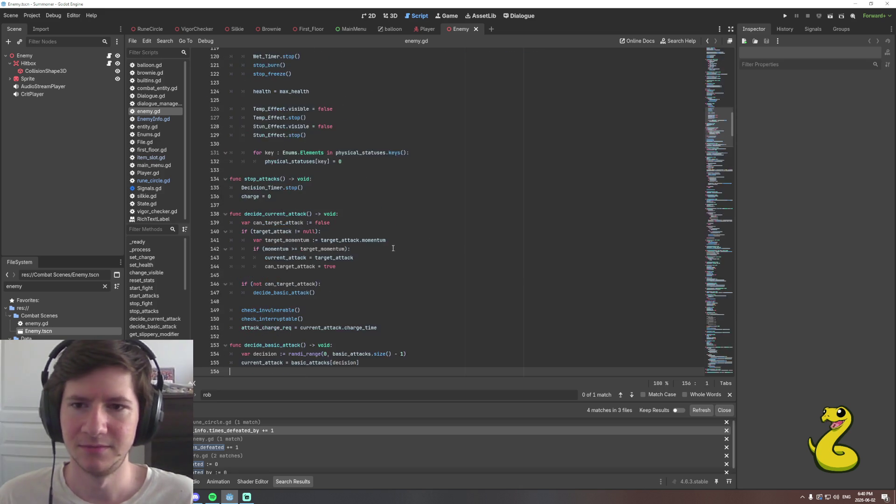
Delete the two commented-out physical_norms PhysicalStatuses loop lines from load_stats.
key("Page_Down")
key("Page_Down")
key("Page_Down")
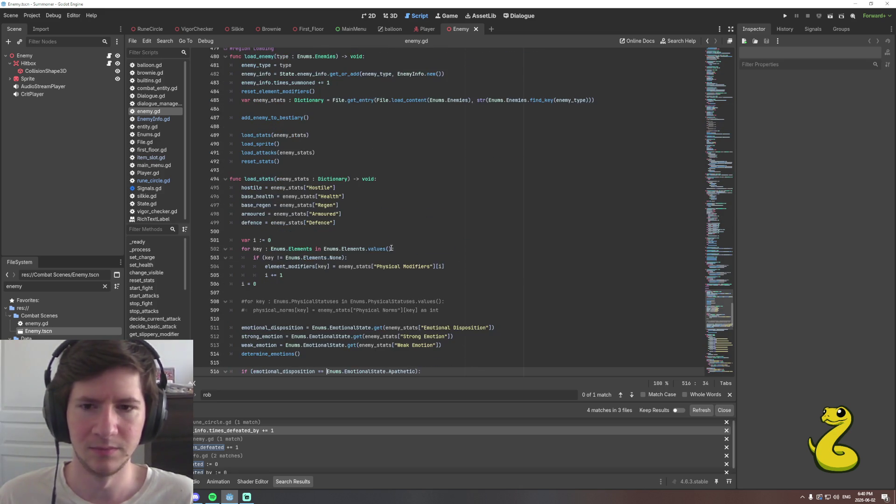
scroll(390, 248, "up", 4)
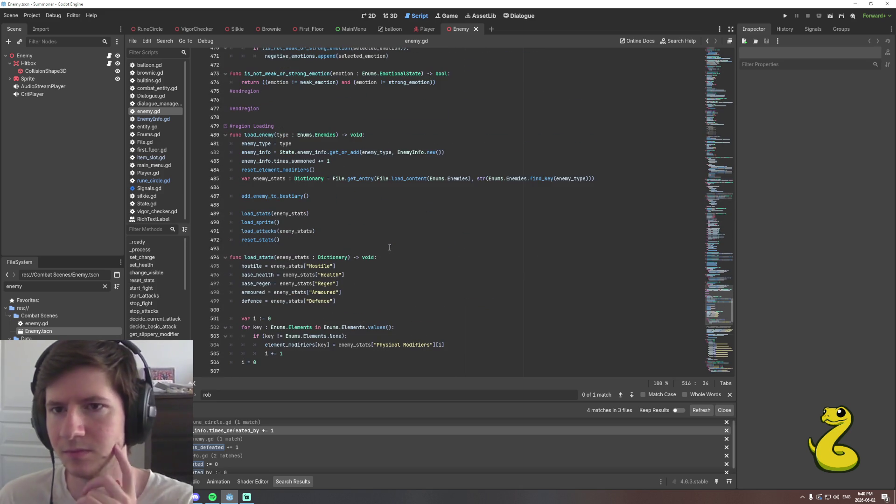
left_click(330, 218)
scroll(332, 219, "down", 3)
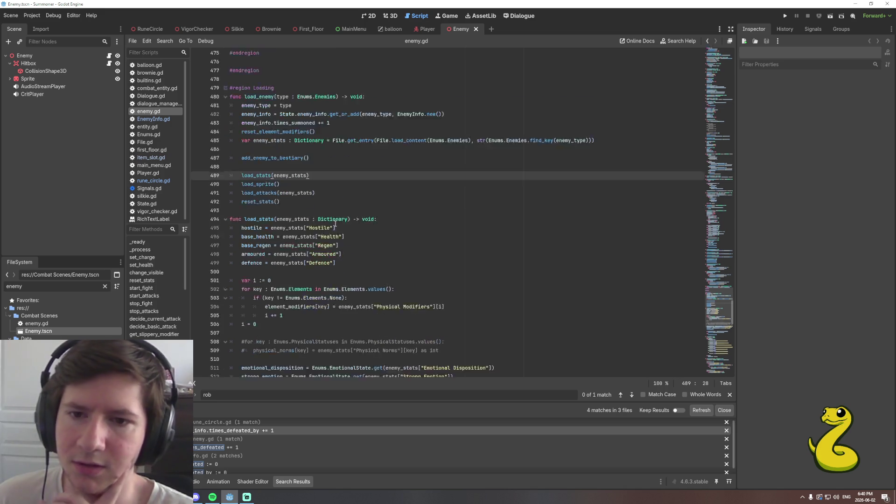
scroll(335, 224, "down", 3)
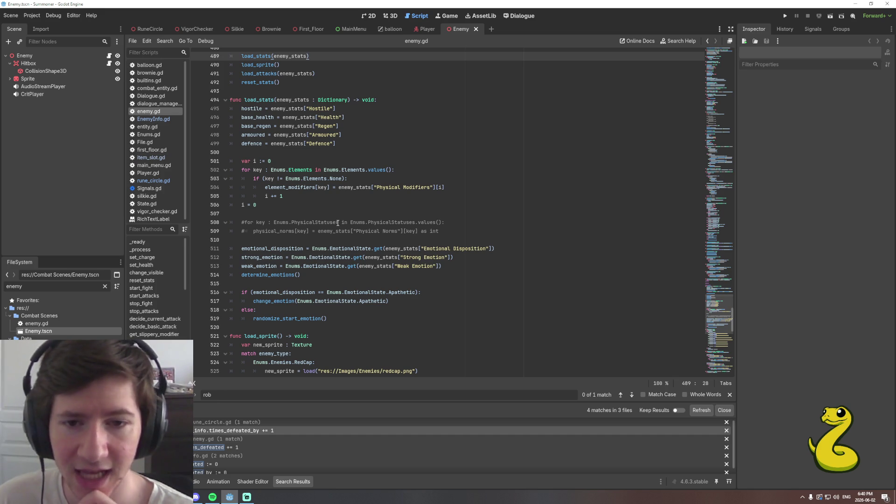
left_click(449, 232)
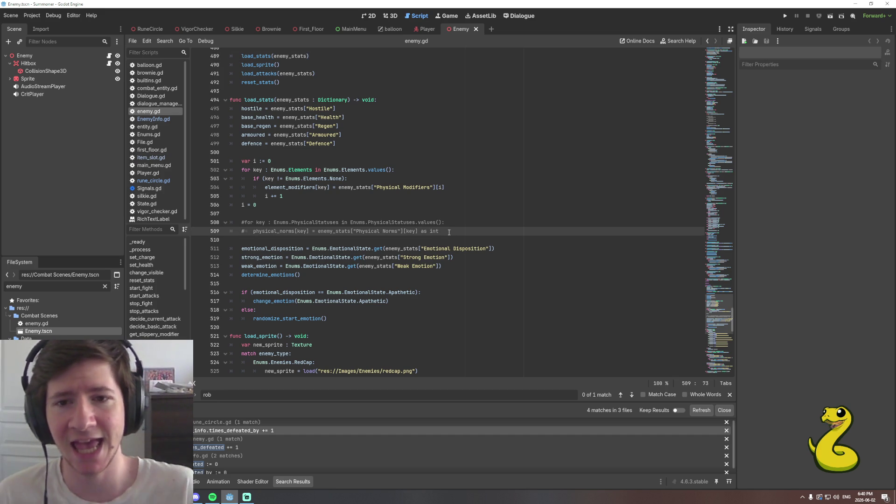
key("shift+Home")
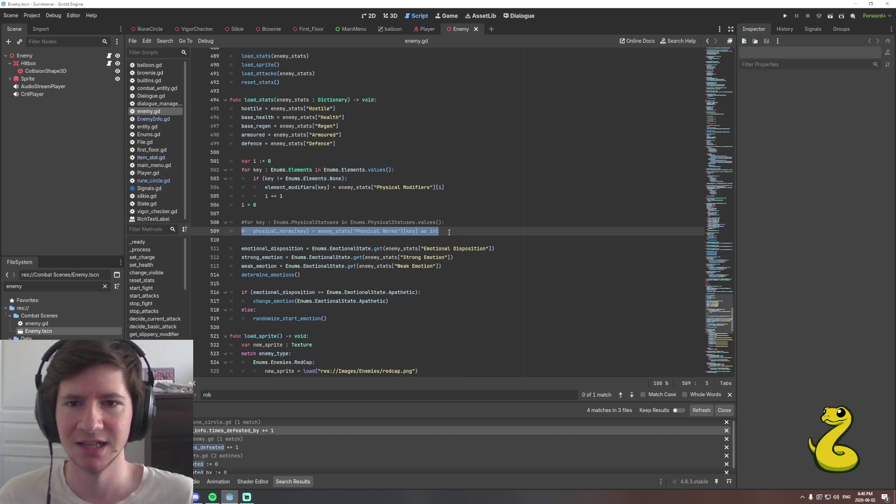
key("shift+Up")
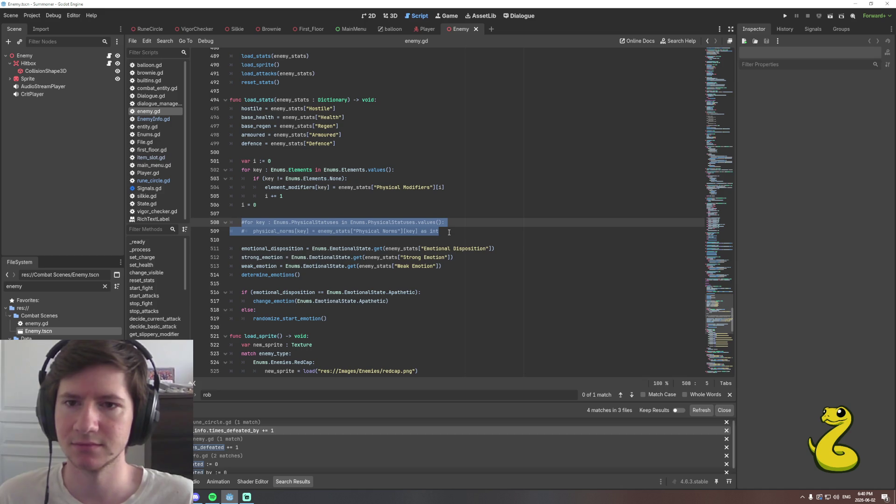
key("BackSpace")
key("BackSpace")
key("BackSpace")
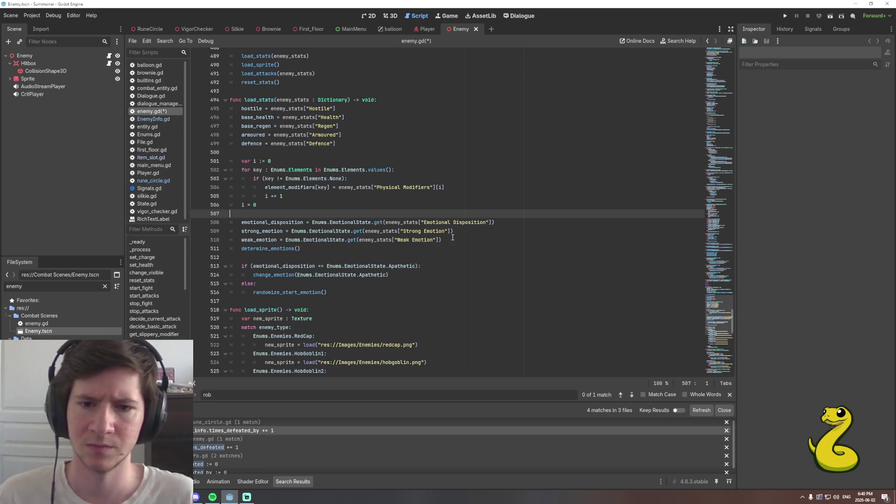
scroll(447, 256, "up", 3)
Save, then add a load_loot_drops(enemy_stats) call after load_attacks in load_enemy.
scroll(447, 255, "up", 5)
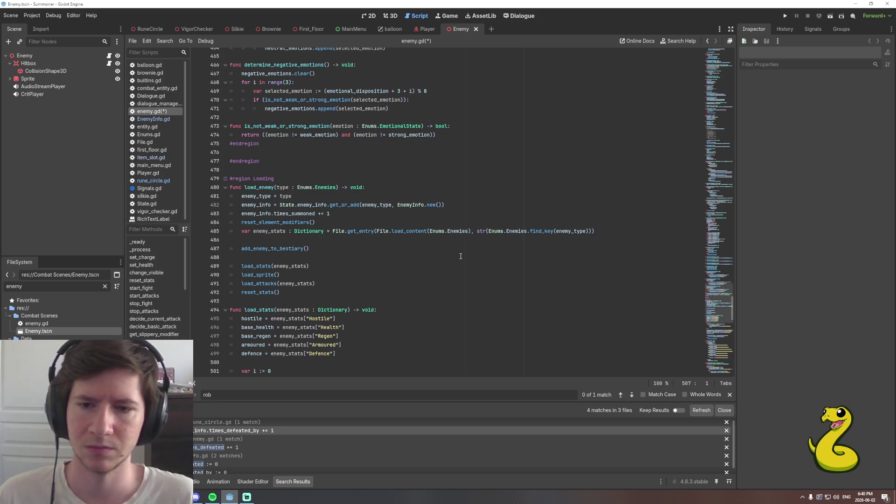
key("ctrl+s")
scroll(468, 253, "down", 6)
left_click(337, 345)
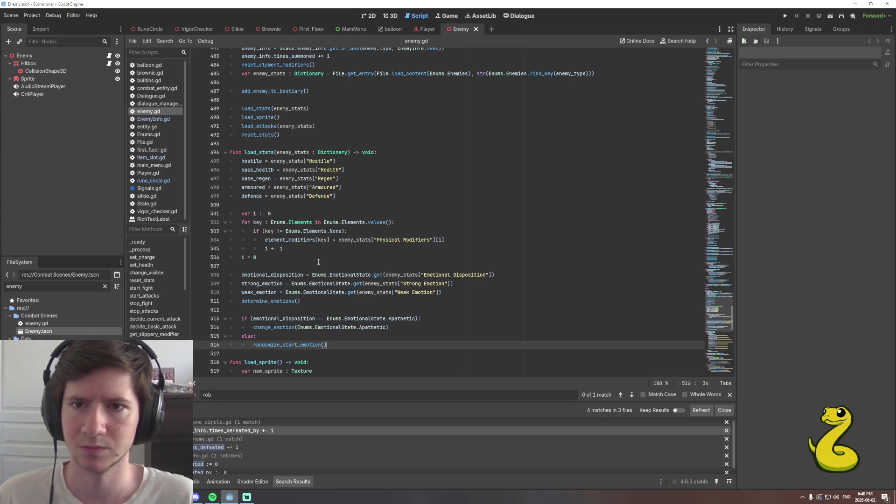
scroll(312, 264, "up", 3)
left_click(327, 206)
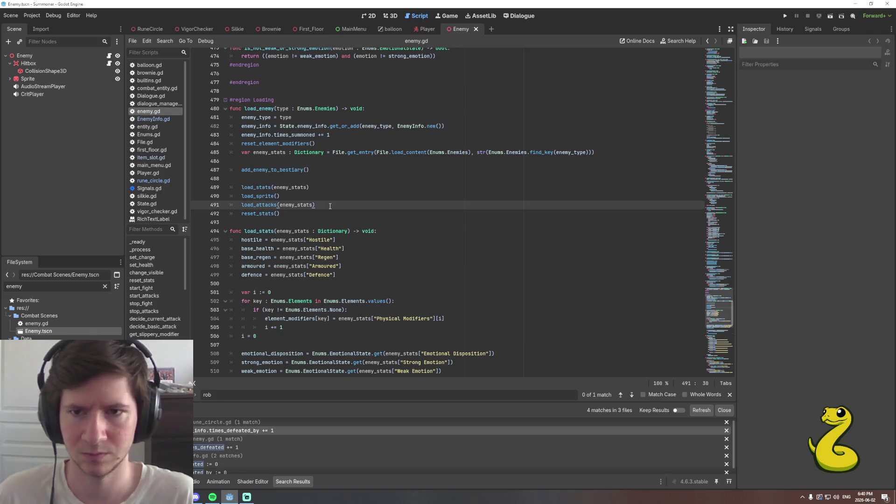
key("Return")
type("load_")
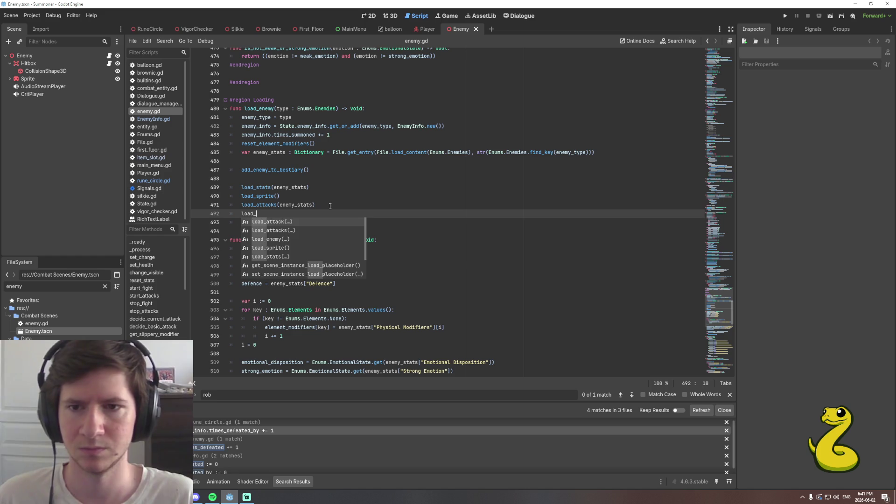
type("enemy_drops")
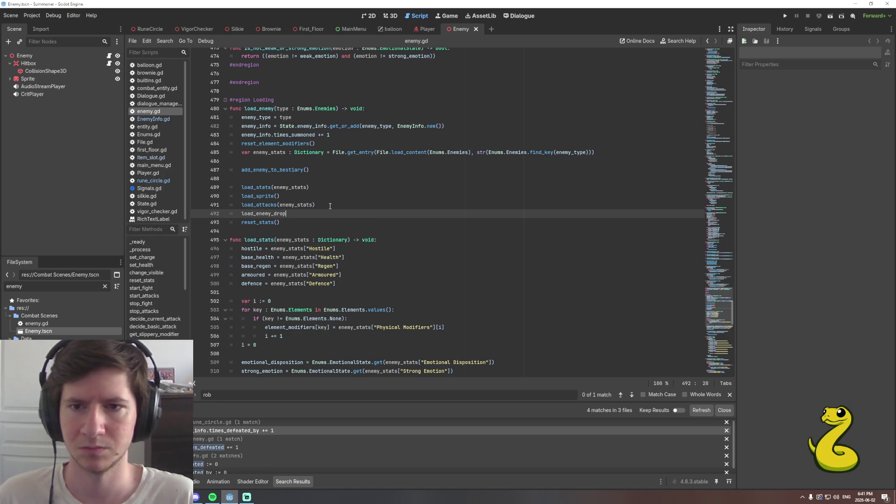
key("BackSpace")
key("BackSpace")
key("BackSpace")
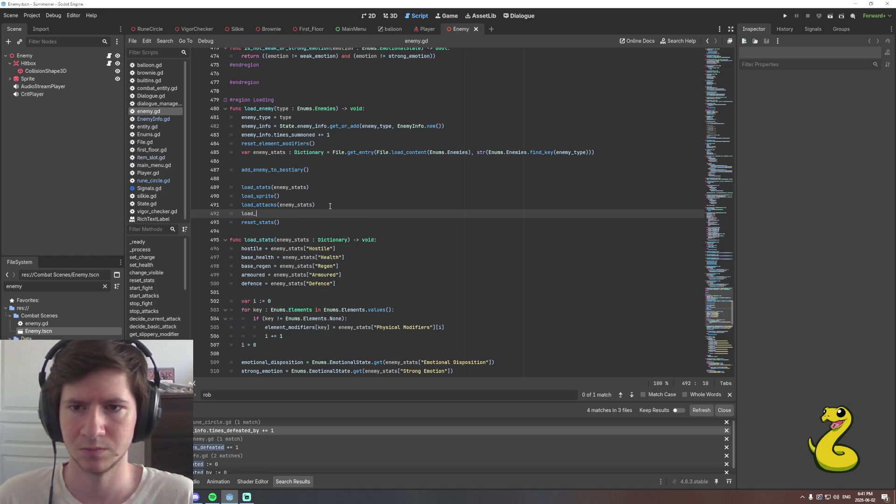
type("loot_drops(e")
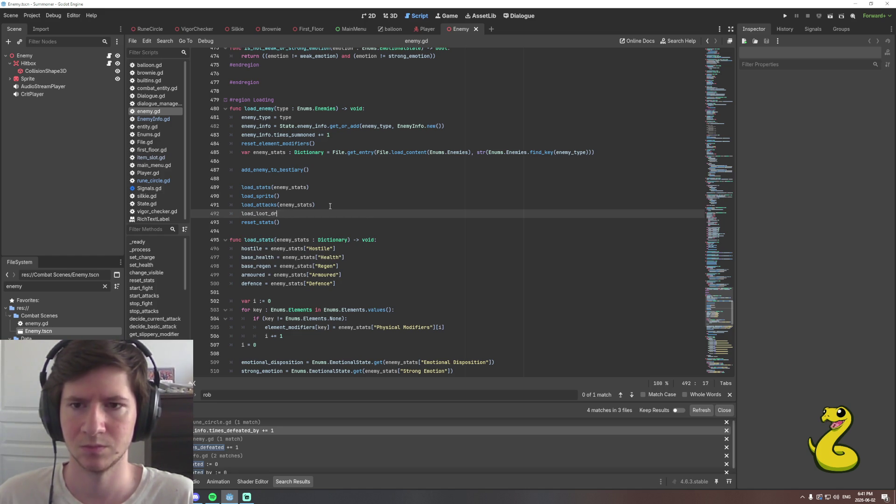
type("nemy_stats")
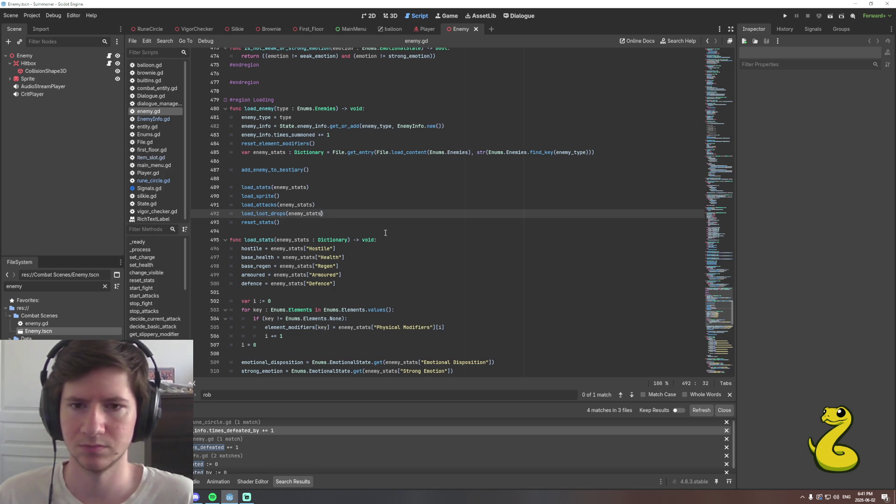
Declare 'func load_loot_drops(enemy_stats : Dictionary) -> void' after load_attack, reusing load_stats' signature.
scroll(385, 237, "up", 1)
triple_click(387, 249)
key("ctrl+c")
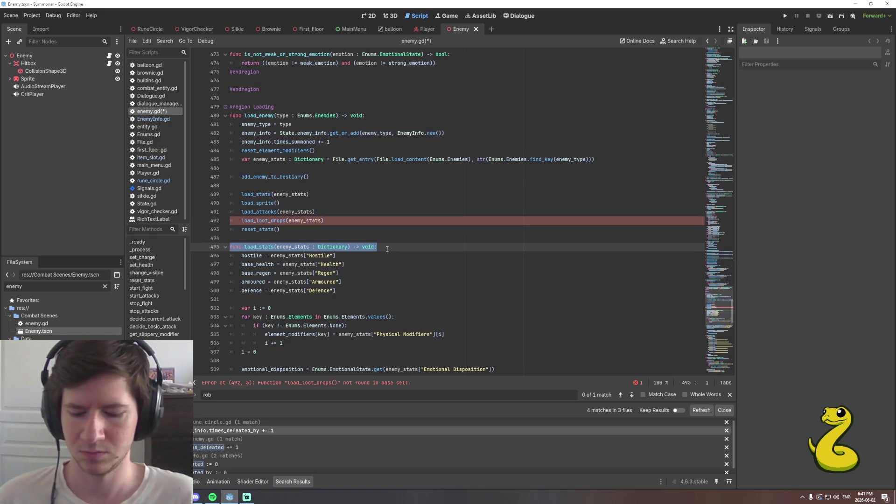
scroll(387, 249, "down", 19)
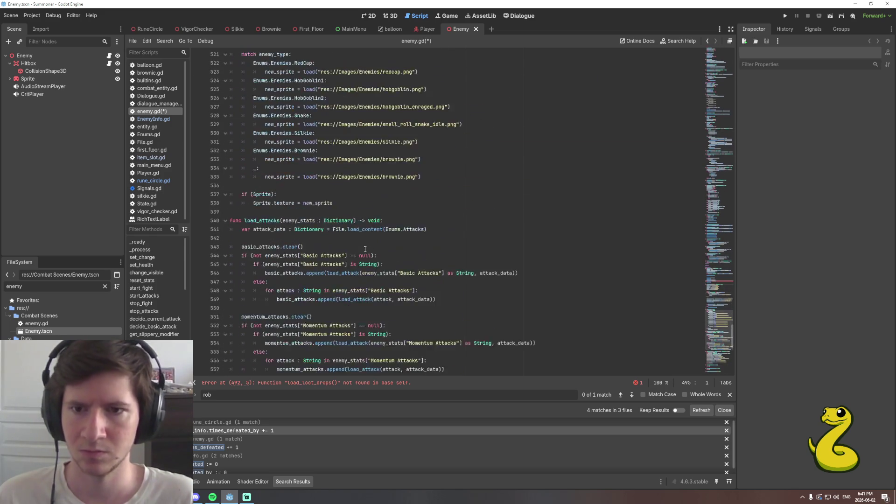
scroll(319, 251, "down", 2)
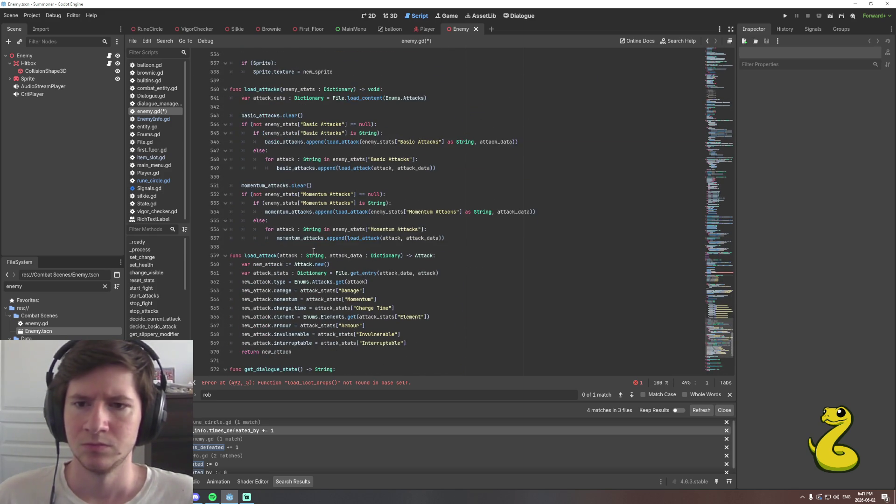
scroll(313, 250, "down", 5)
left_click(250, 232)
key("Return")
key("Return")
key("Up")
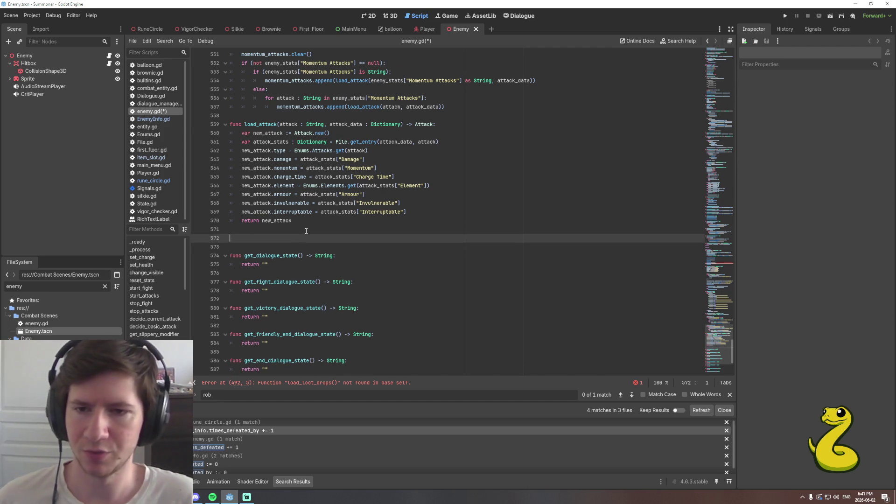
type("func")
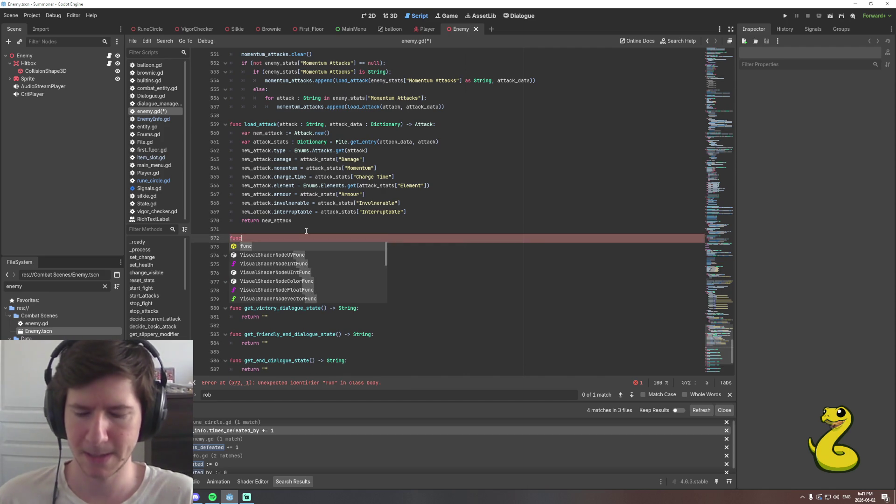
key("ctrl+v")
key("Home")
key("Delete")
key("Delete")
key("Delete")
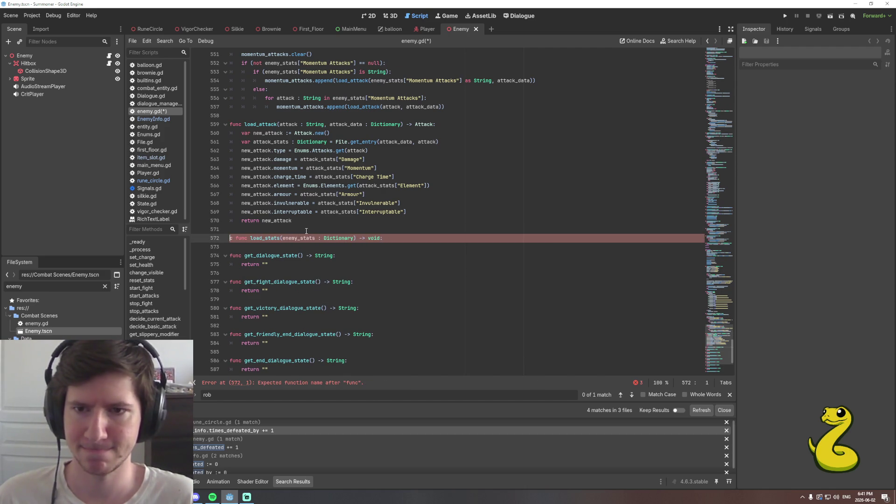
key("Right")
key("Right")
key("Right")
key("shift+Right")
key("shift+Right")
key("shift+Right")
type("loot")
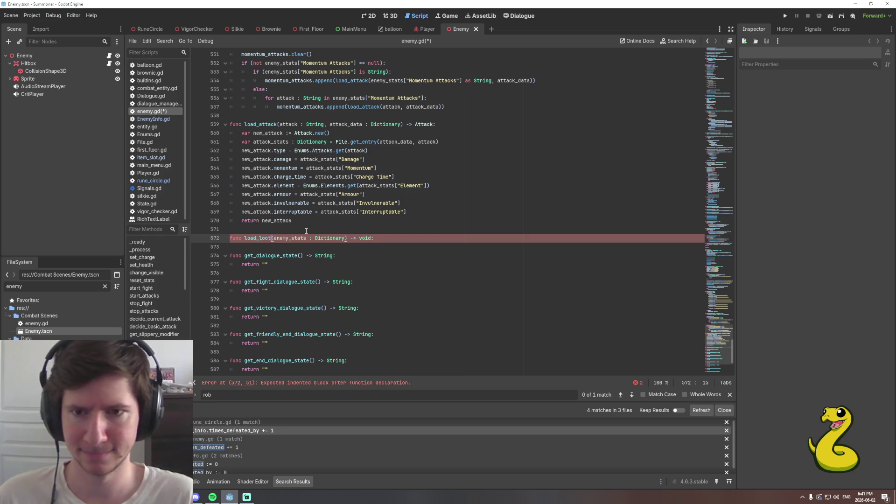
type("_drops")
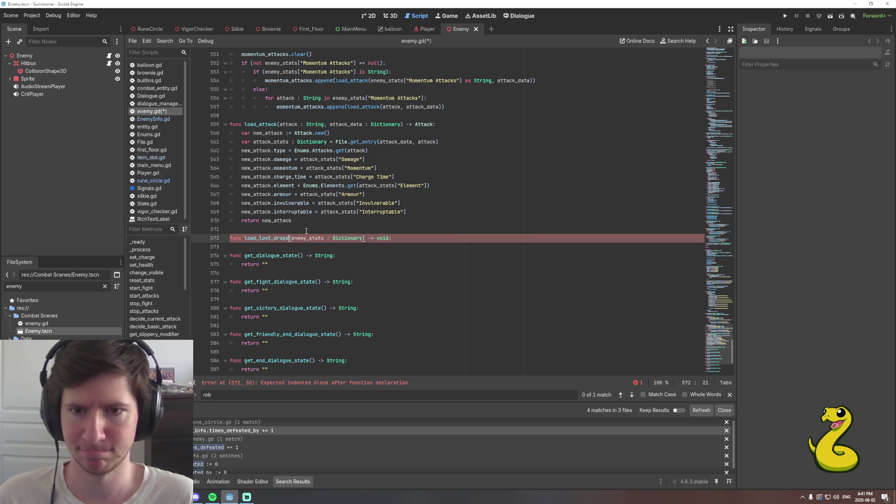
key("Return")
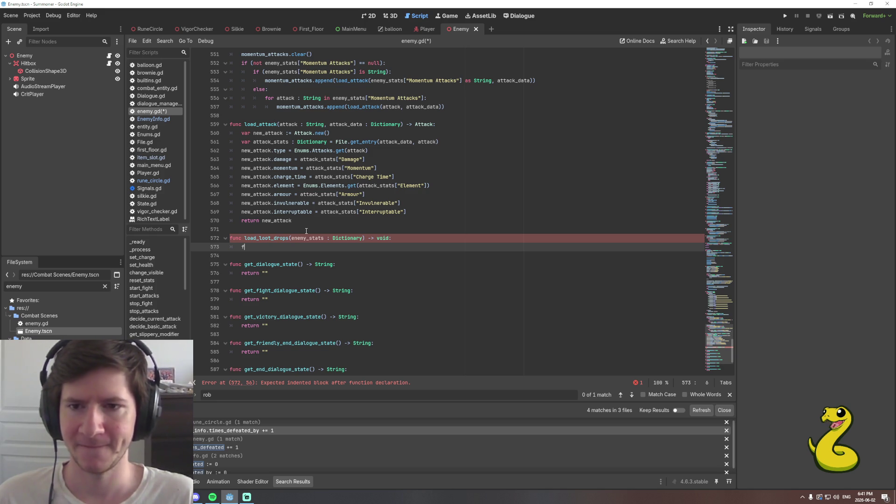
Begin load_loot_drops' body with an enemy_stats["Drop1"] lookup.
type("or")
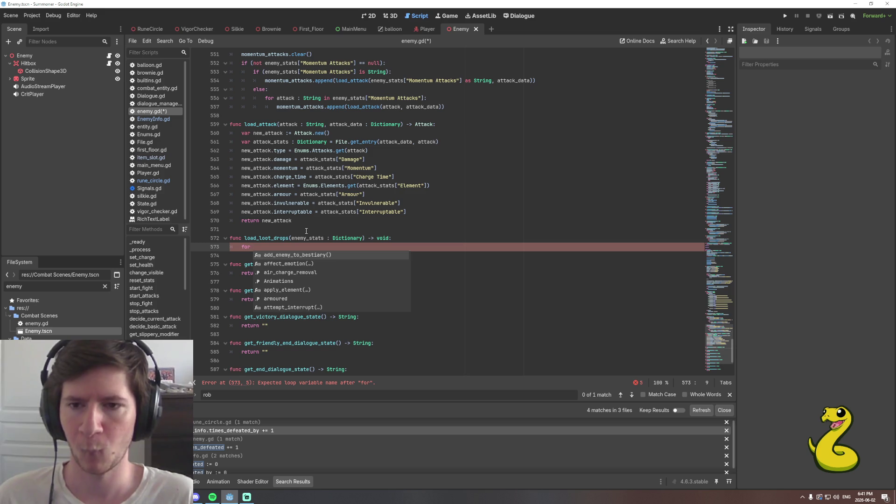
type(" item ")
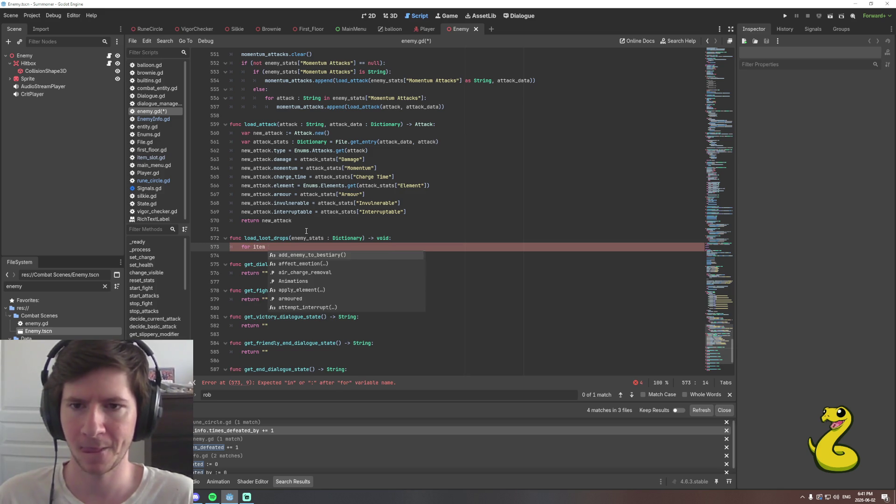
type("in ene")
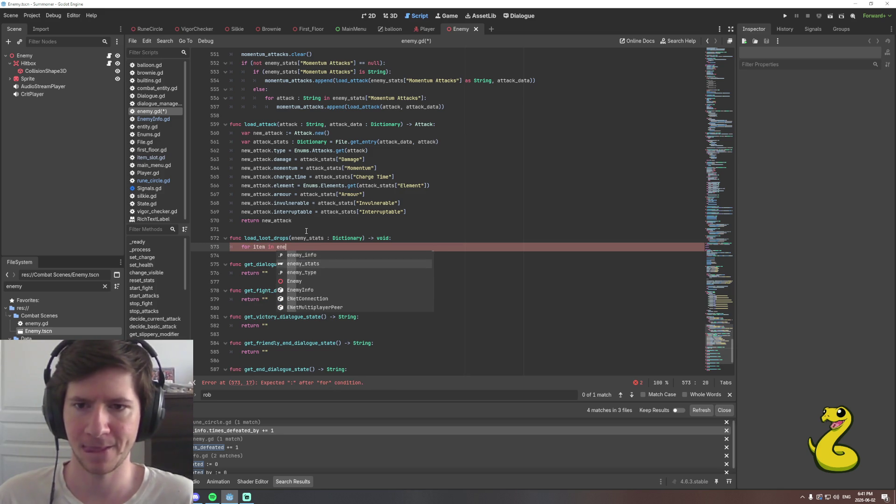
type("my_stats[\"Drop")
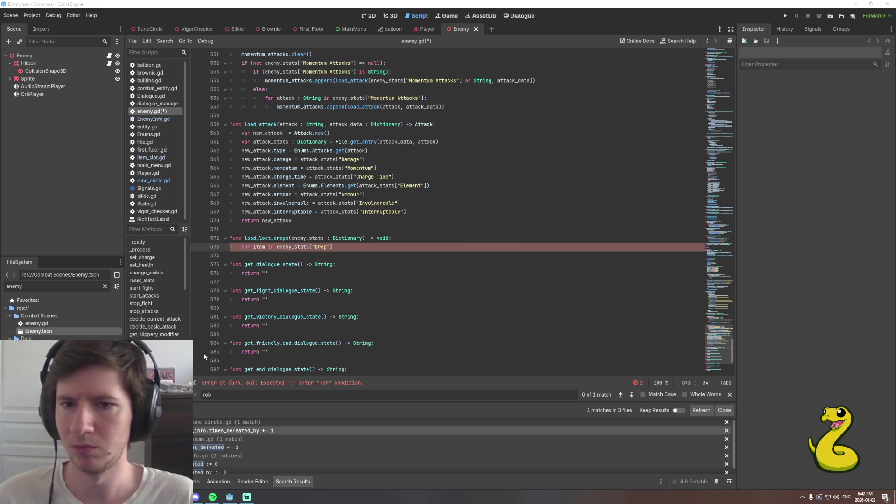
key("Home")
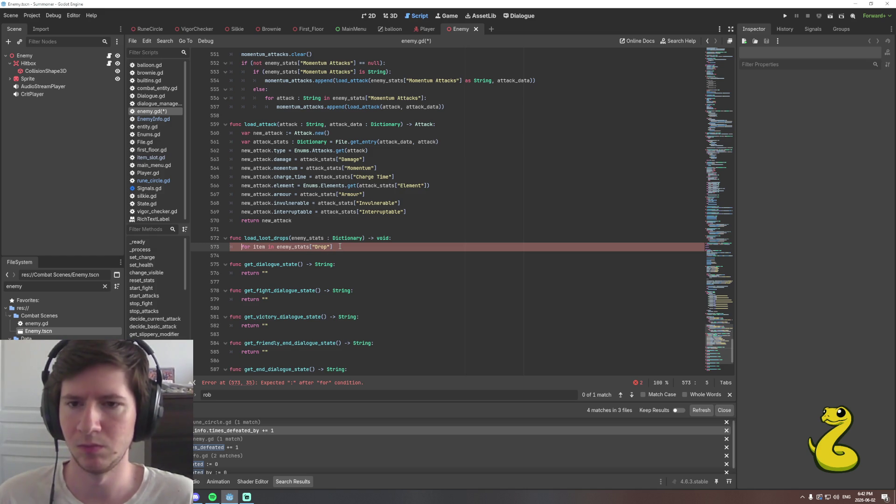
key("Delete")
key("Delete")
key("Delete")
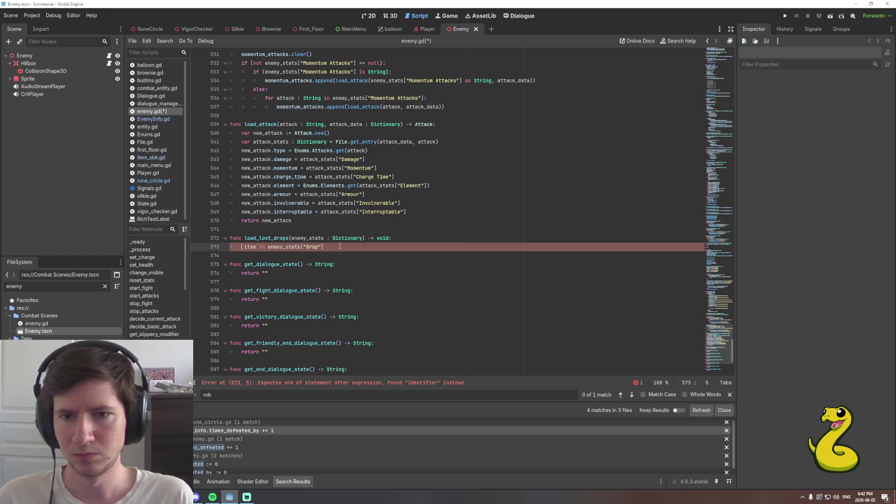
key("Delete")
key("Delete")
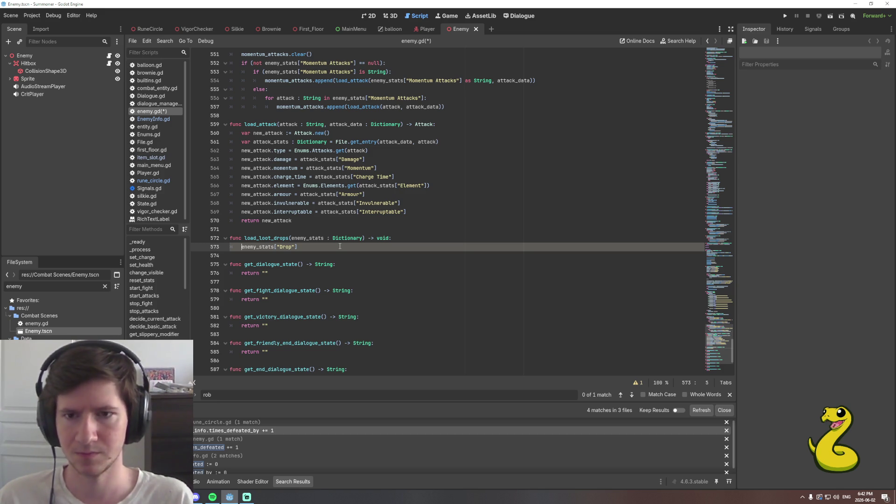
key("End")
key("Left")
key("Left")
type("1")
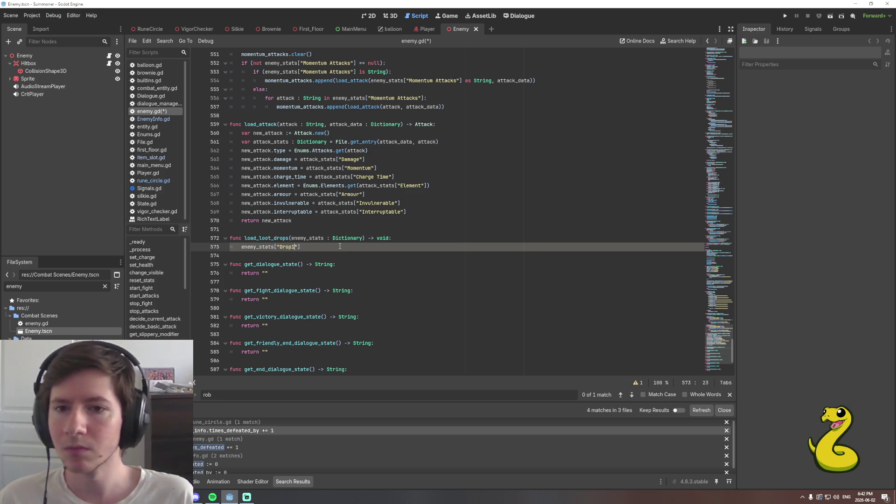
key("End")
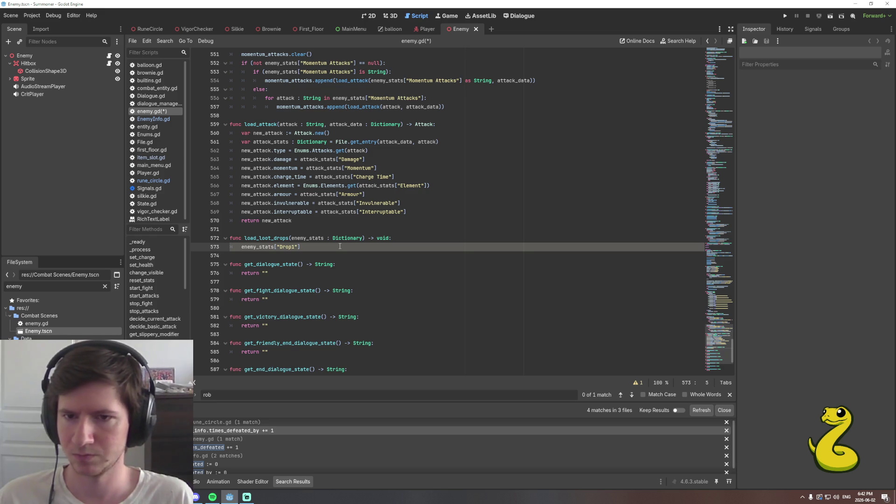
Wrap it as 'if (enemy_stats["Drop1"] != null)', then open Enemy Data.json to view drops.
type("if ")
type("(")
key("End")
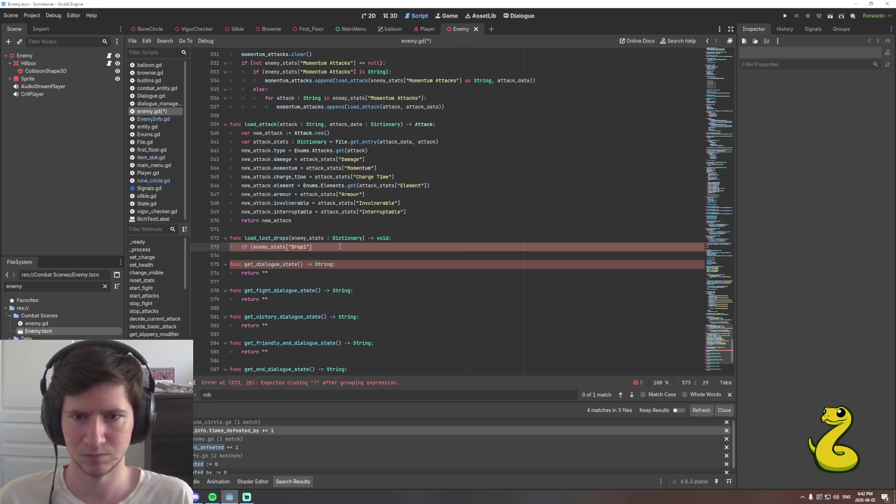
type(")")
key("Left")
type(".")
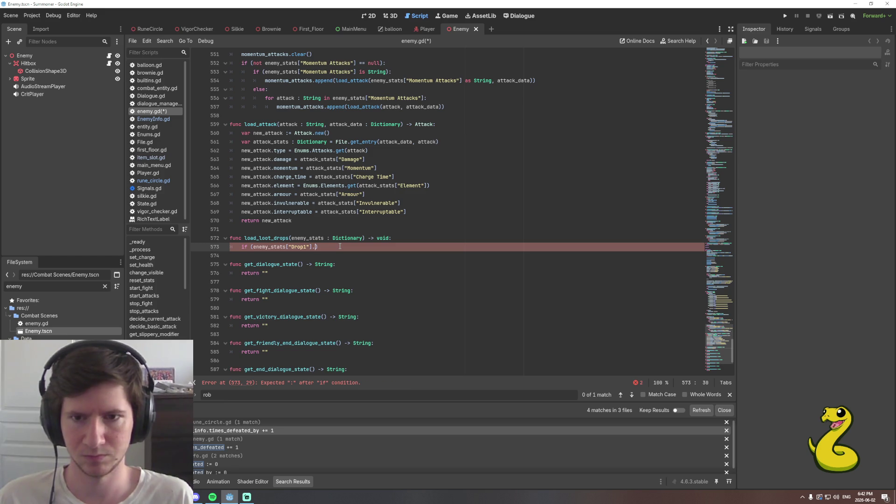
key("BackSpace")
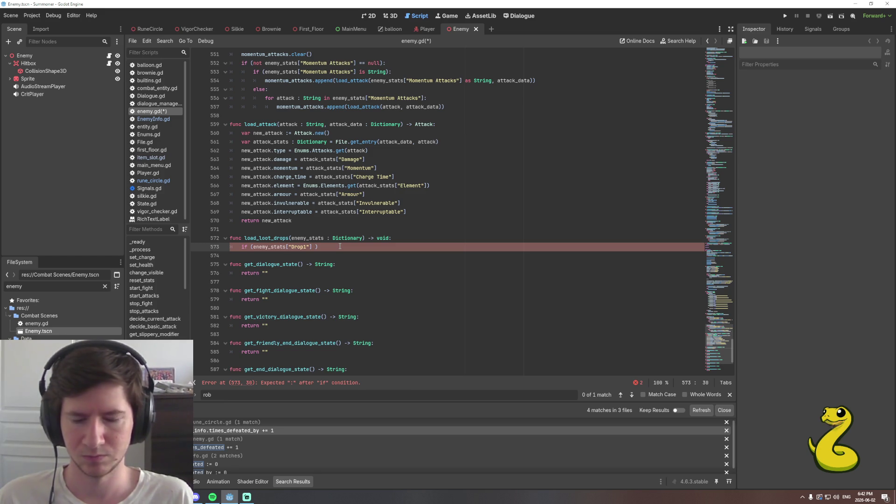
type("!=")
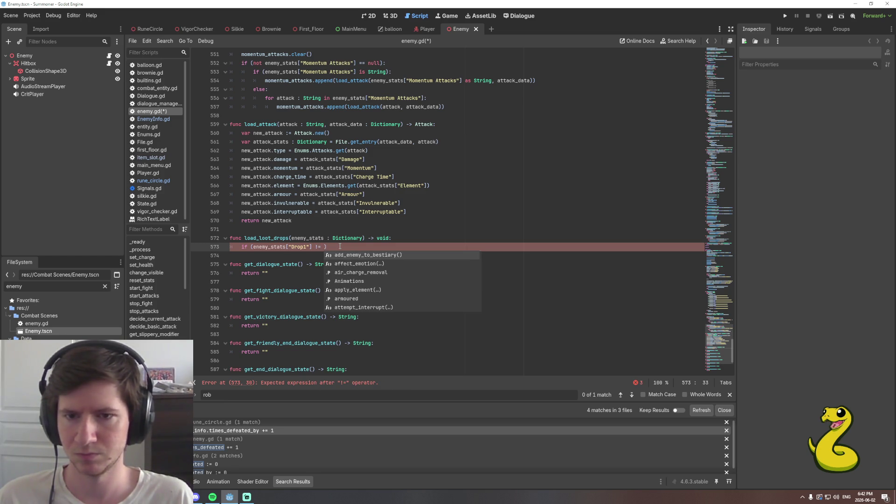
type(" null")
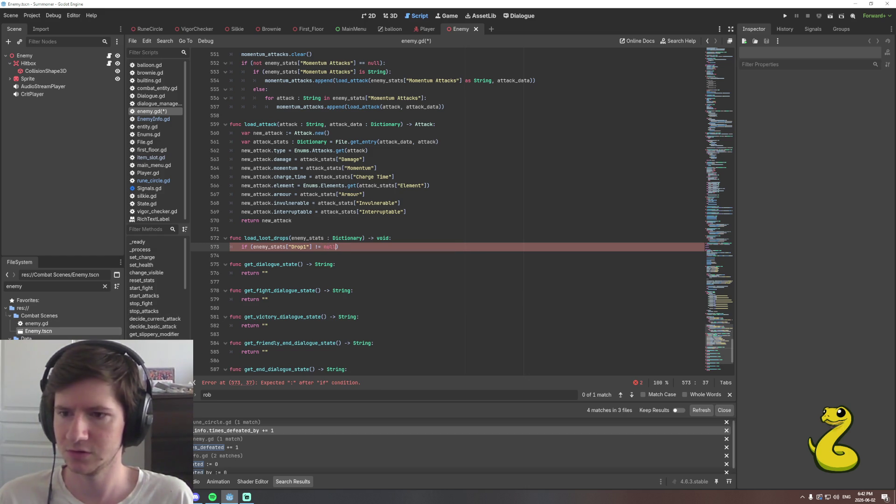
double_click(52, 346)
scroll(287, 291, "down", 4)
Check the last enemy's drop entries at the end of Enemy Data.json, then return to enemy.gd.
left_click(305, 283)
key("ctrl+End")
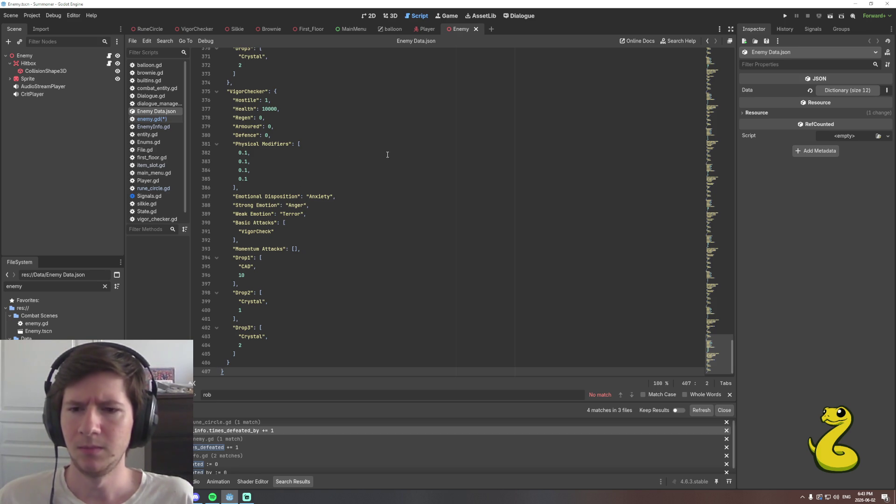
key("alt+Left")
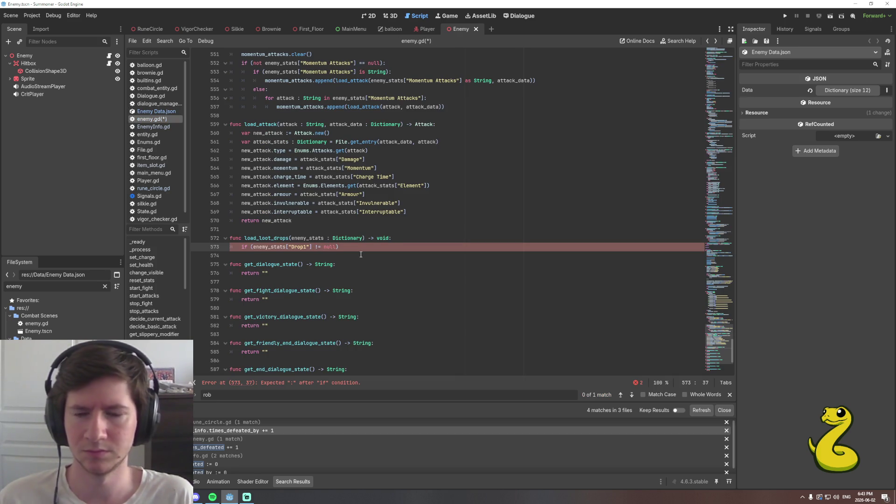
Strip '!= null' from the Drop1 check and review load_attacks' existing null-check pattern.
key("BackSpace")
key("BackSpace")
key("BackSpace")
key("BackSpace")
key("BackSpace")
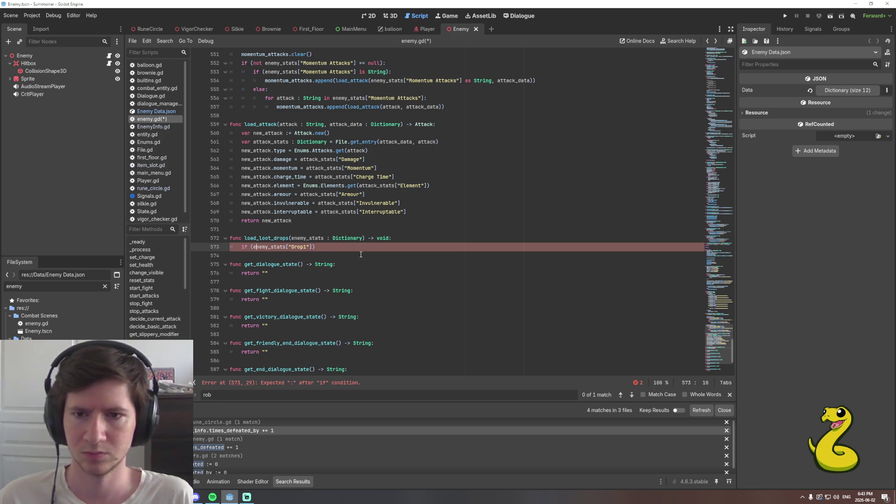
type("is_emp")
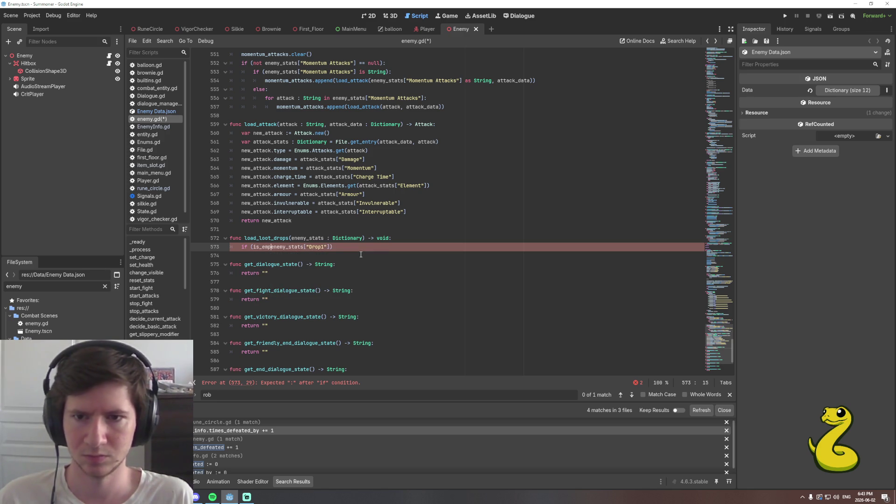
key("BackSpace")
key("BackSpace")
key("BackSpace")
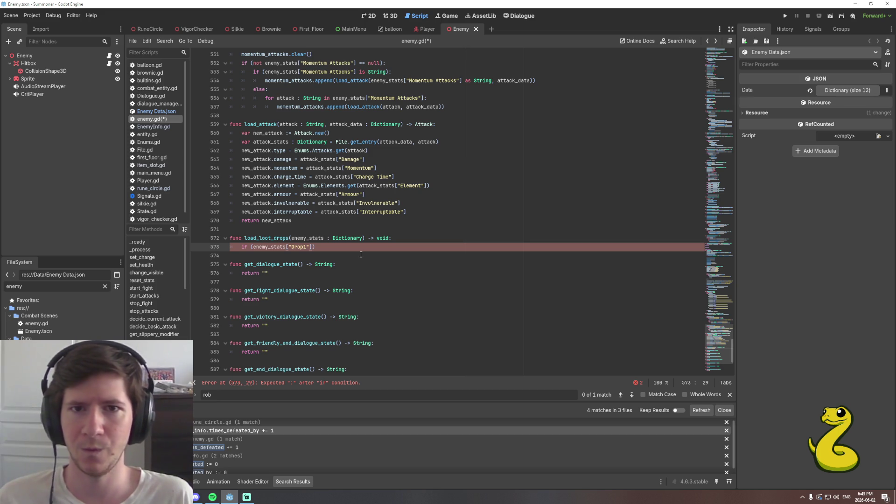
scroll(394, 280, "up", 2)
scroll(394, 286, "up", 1)
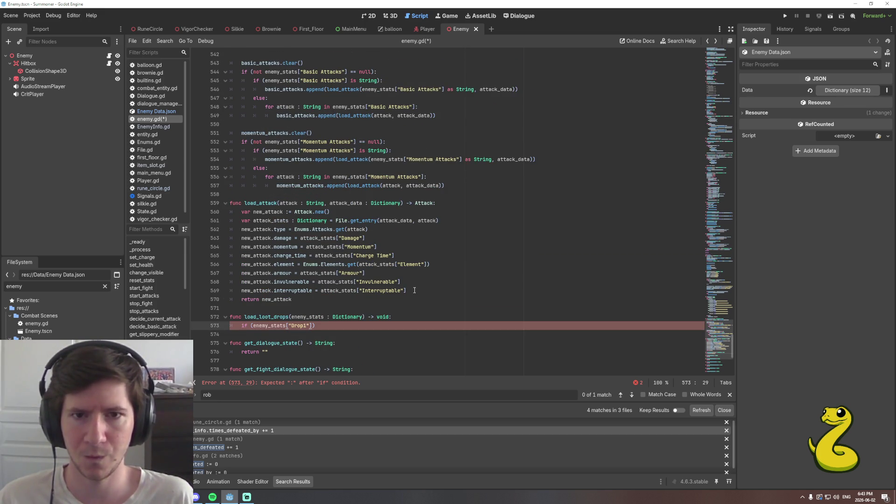
scroll(415, 290, "up", 1)
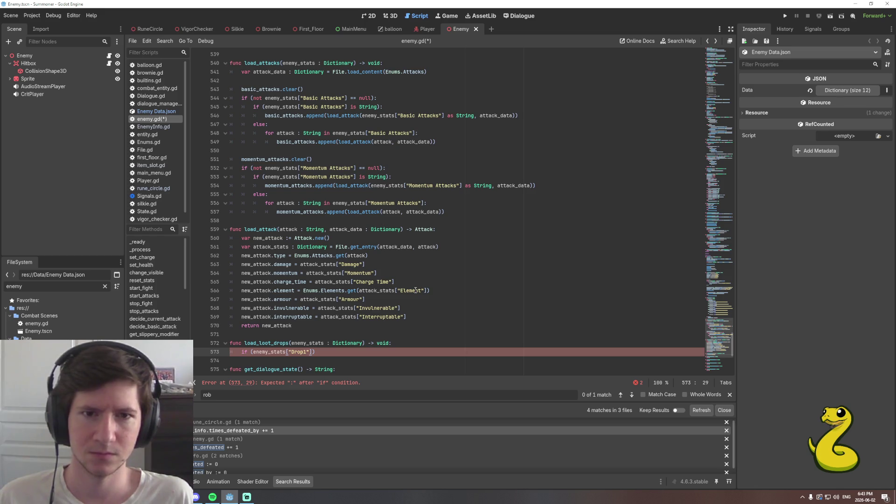
scroll(480, 267, "up", 1)
scroll(481, 265, "up", 1)
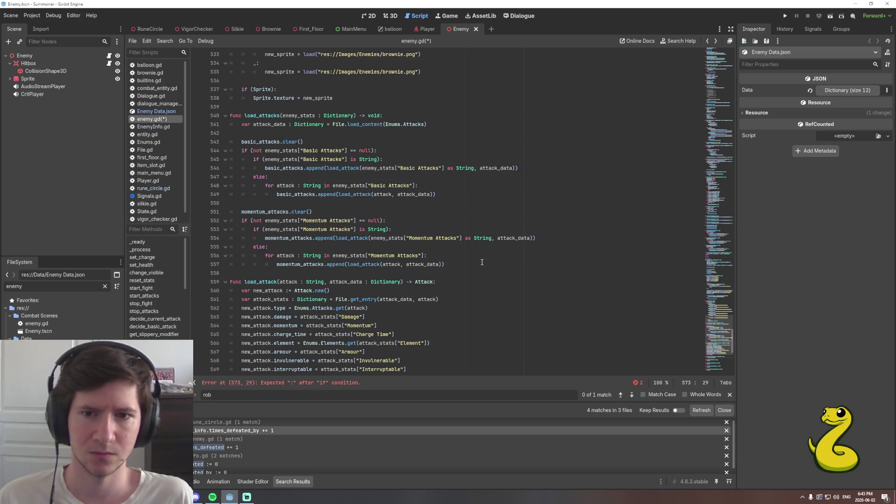
left_click(430, 239)
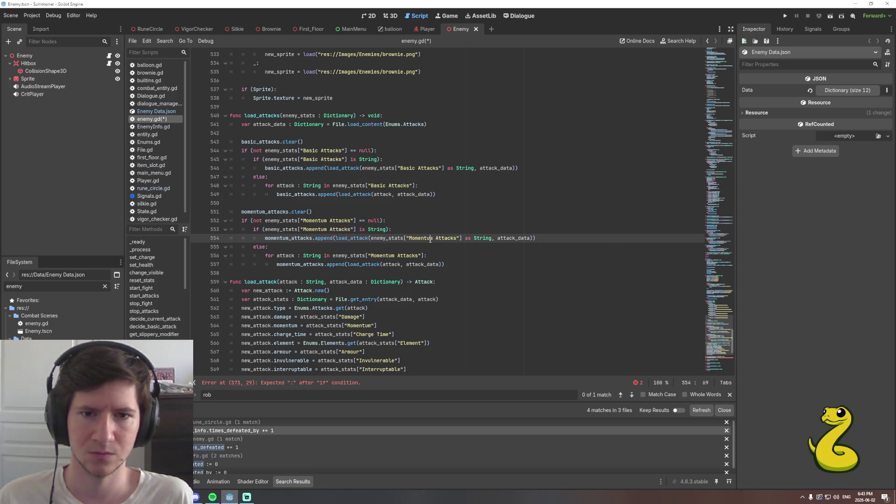
left_click(440, 262)
left_click(456, 257)
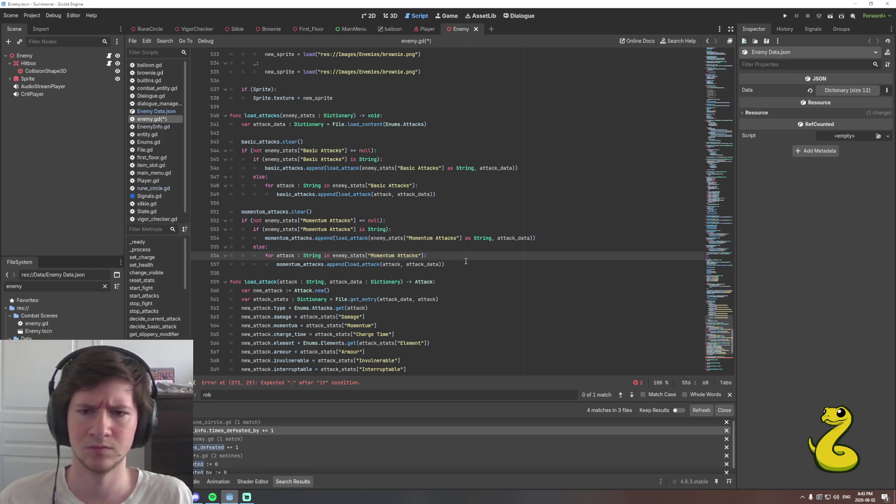
left_click(382, 221)
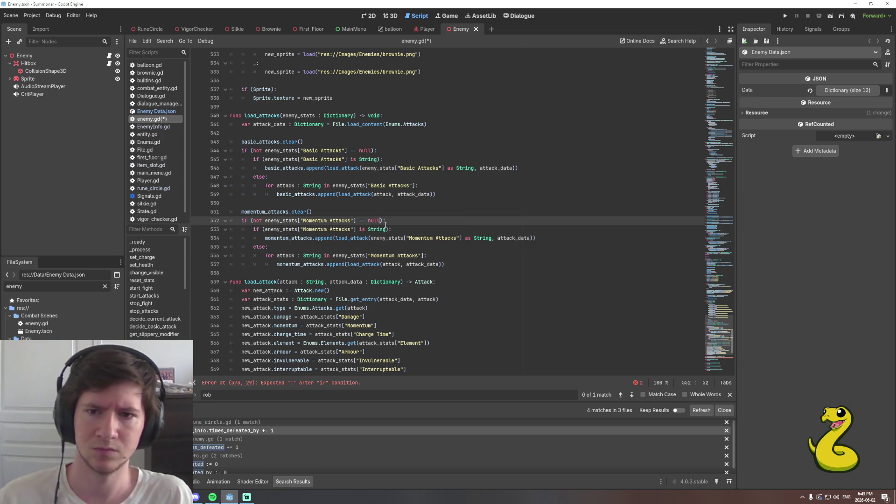
scroll(273, 267, "down", 5)
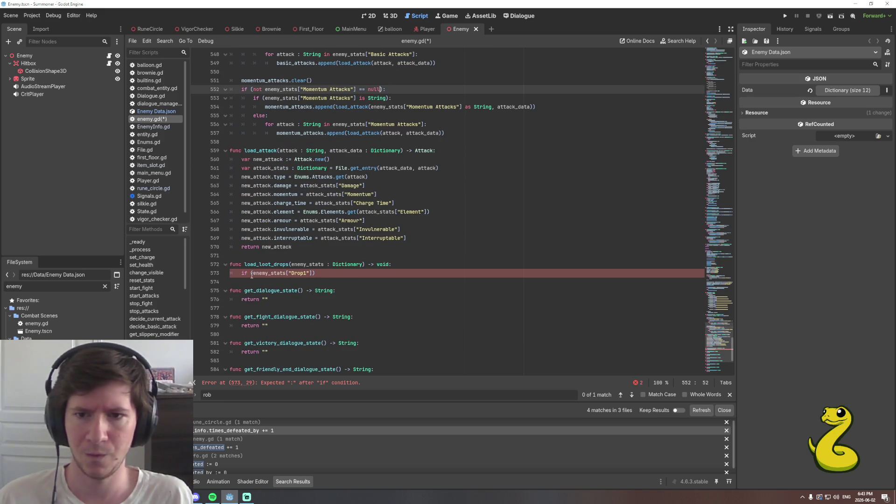
Rewrite the check as 'if (not enemy_stats["Drop1"] == null):'.
left_click(251, 273)
type("not")
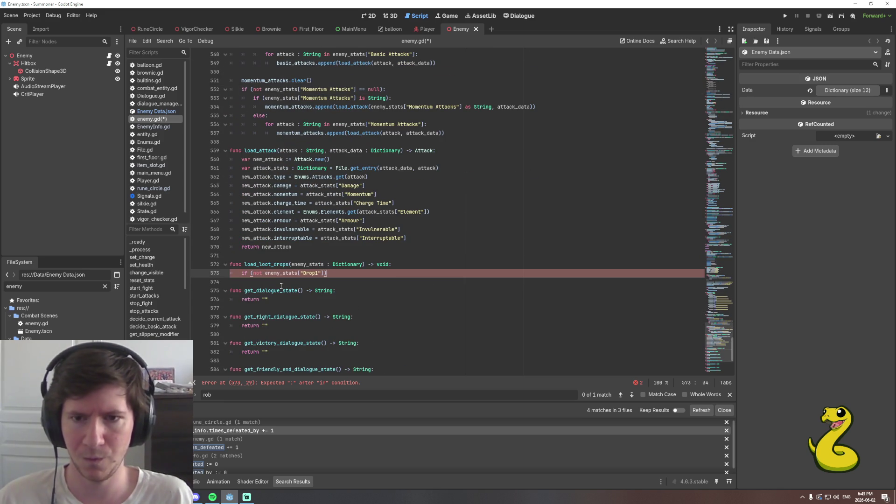
key("End")
key("Left")
type("== null")
key("End")
type(":")
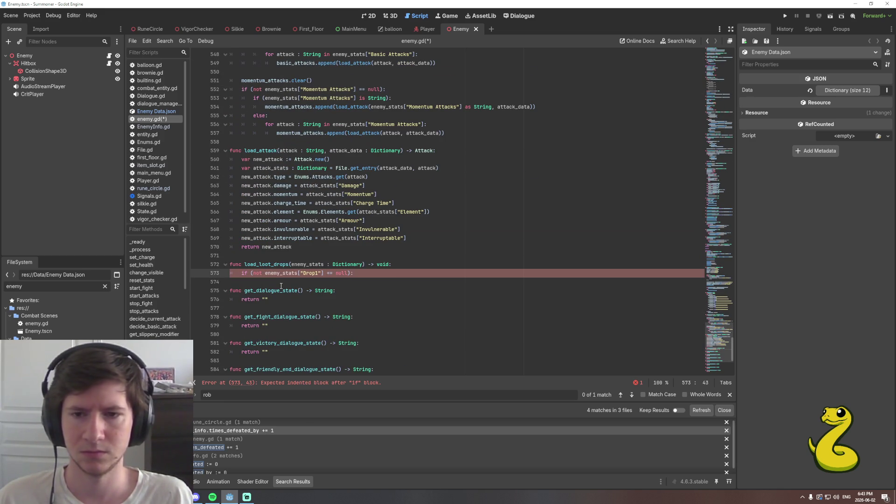
Inside the branch, add 'var item := Item.new()' and start an 'item.' line.
key("Return")
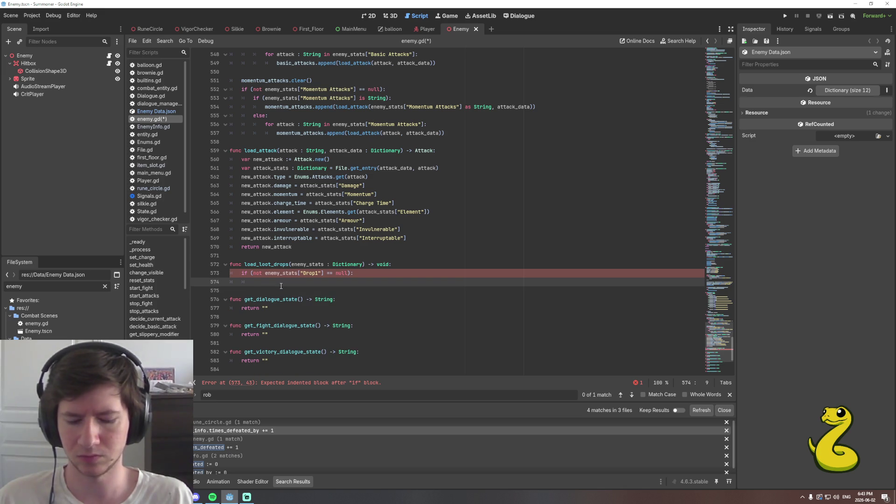
type("var ")
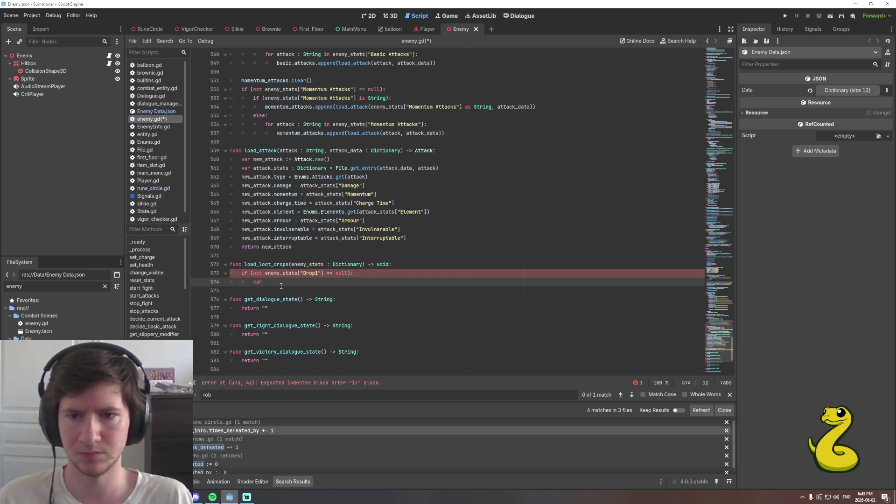
type("item := ")
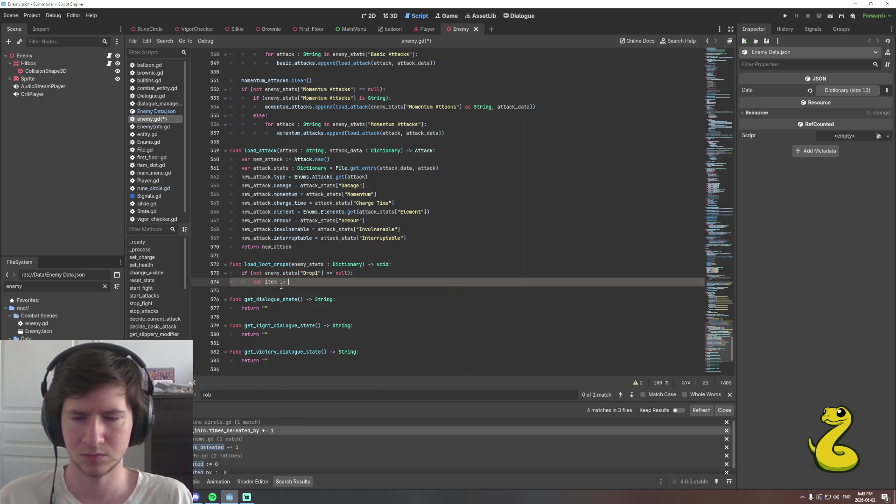
type("Item.new(")
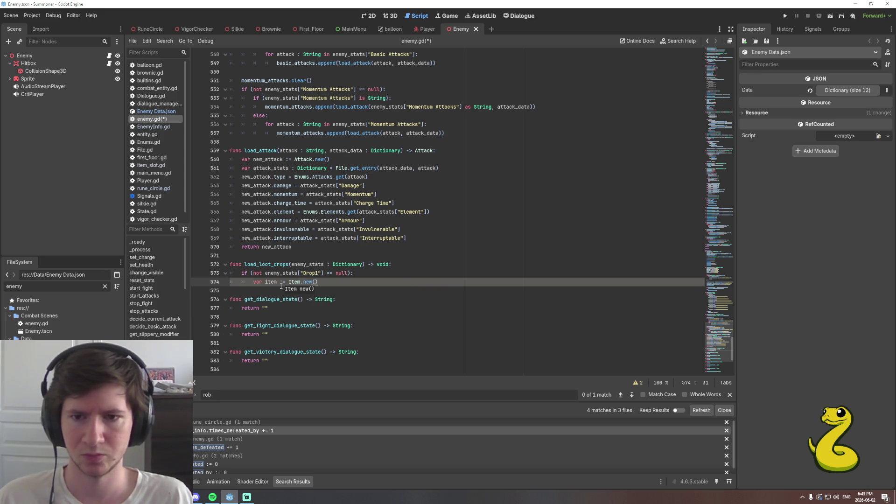
key("Return")
type("item.")
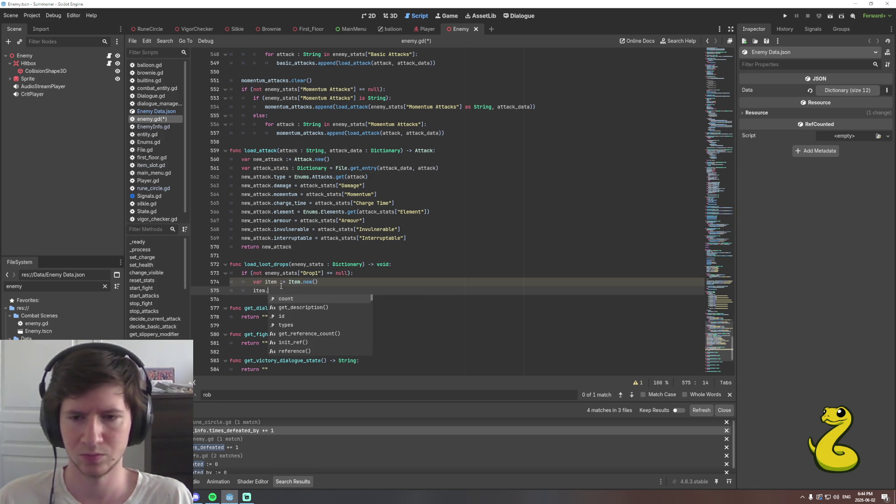
key("Down")
key("Down")
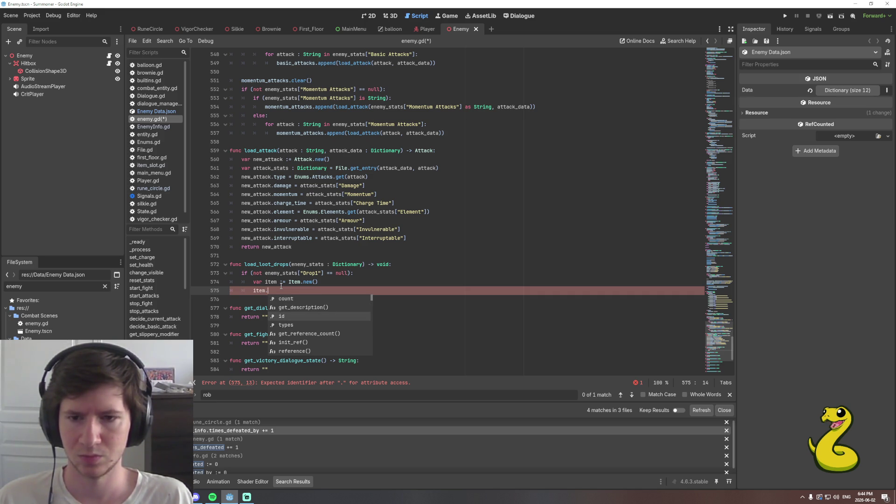
left_click(294, 282, "ctrl")
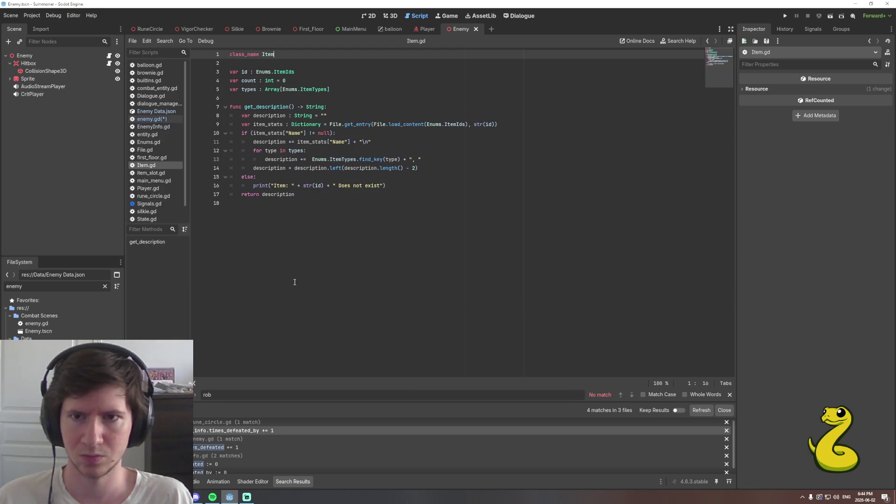
left_click(313, 192)
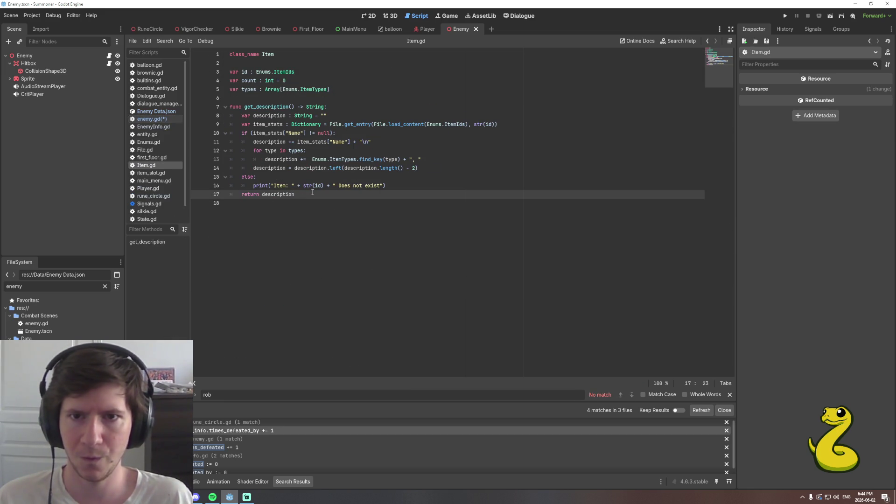
key("alt+Left")
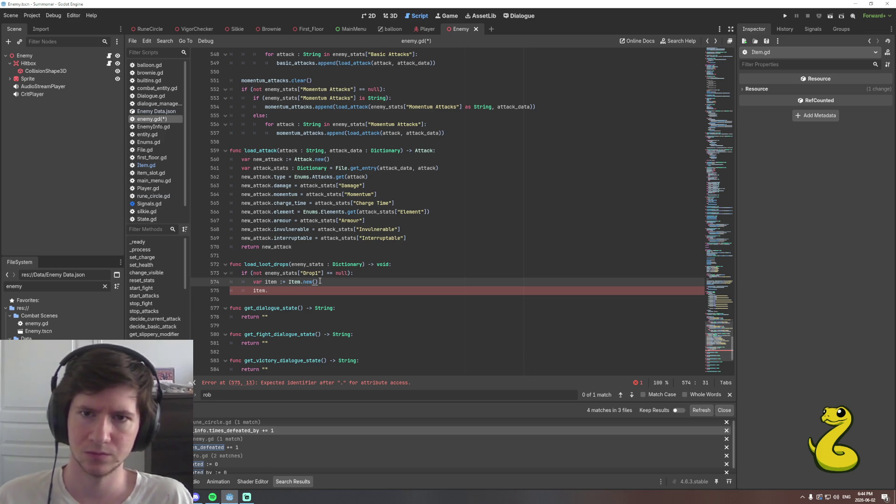
Replace the item line with 'Inventory.get_ite' and open Inventory.gd to inspect add_item.
scroll(320, 281, "up", 4)
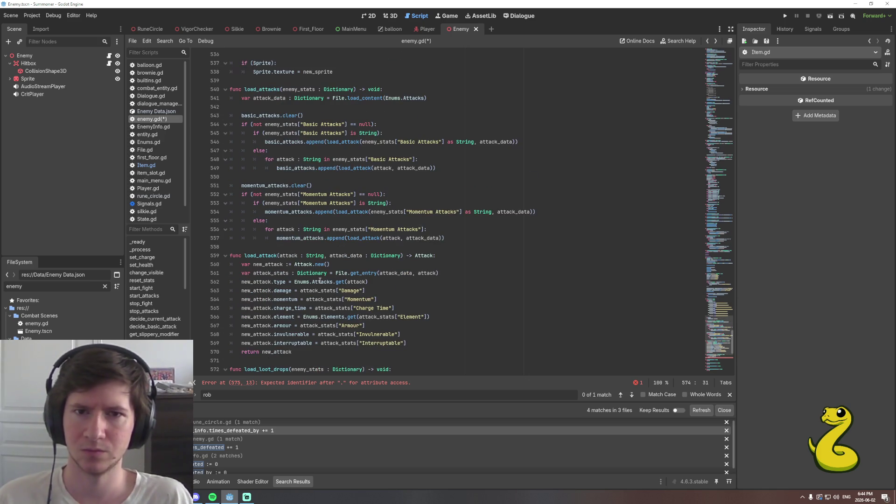
scroll(320, 281, "down", 5)
left_click(304, 265)
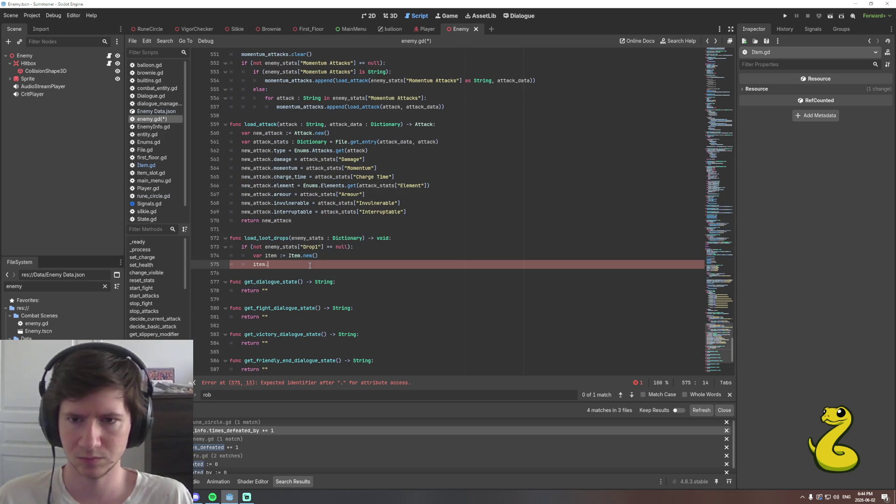
type("Inve")
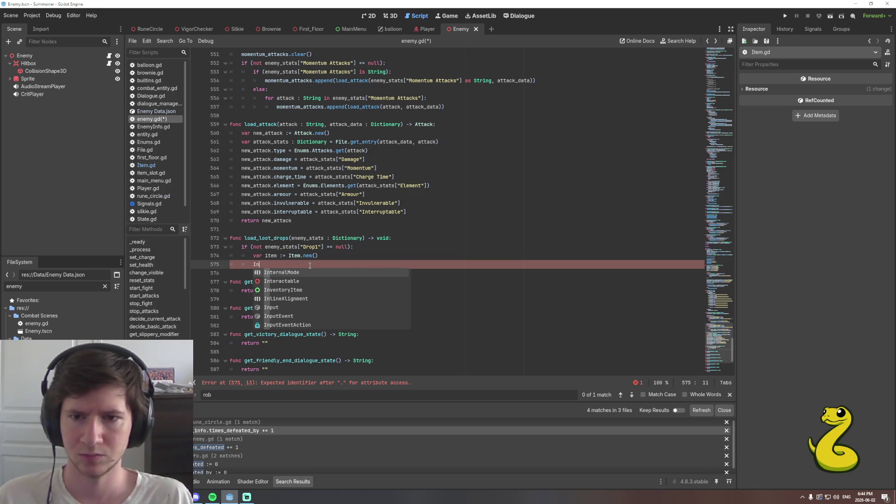
key("Return")
type(".get_it")
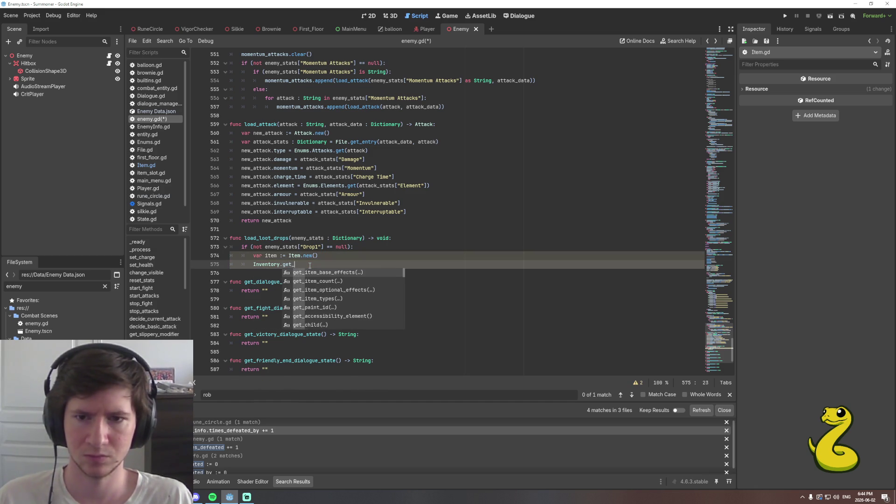
type("e")
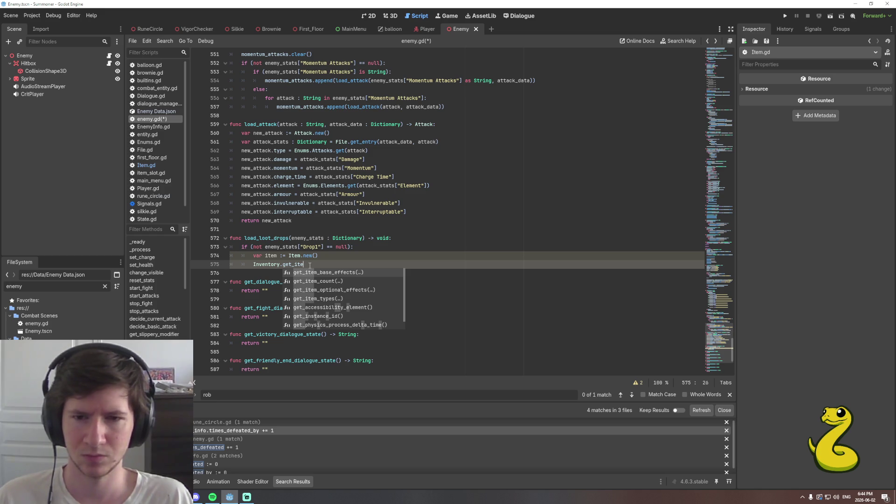
left_click(273, 265, "ctrl")
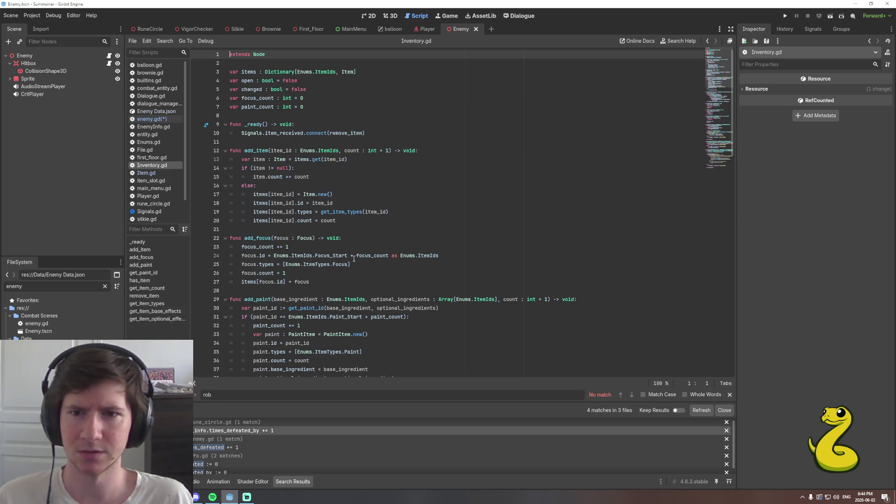
left_click(336, 195)
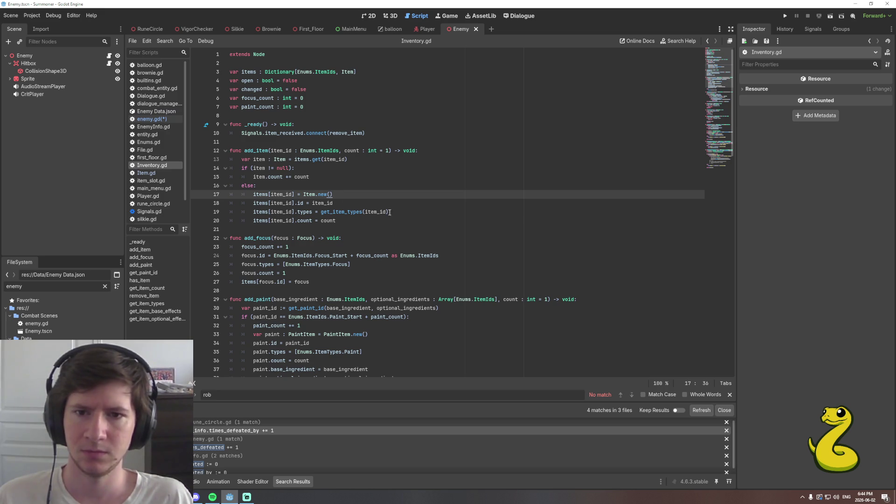
left_click(413, 213)
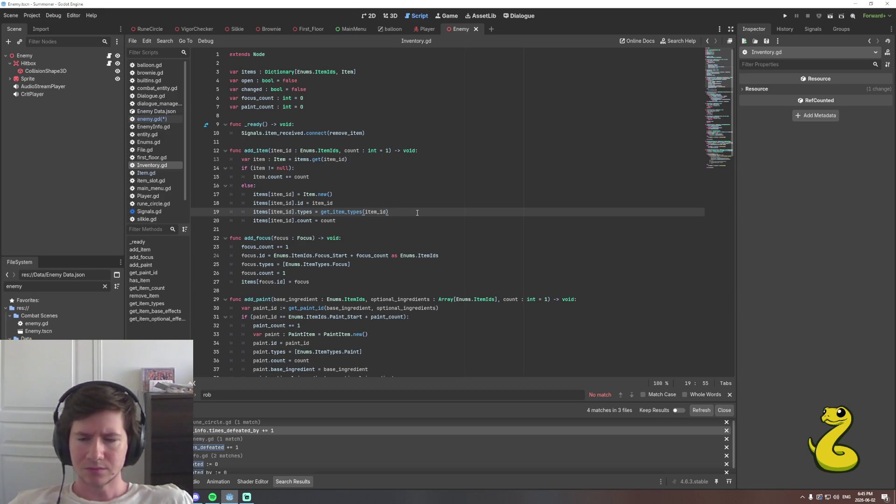
scroll(417, 212, "down", 10)
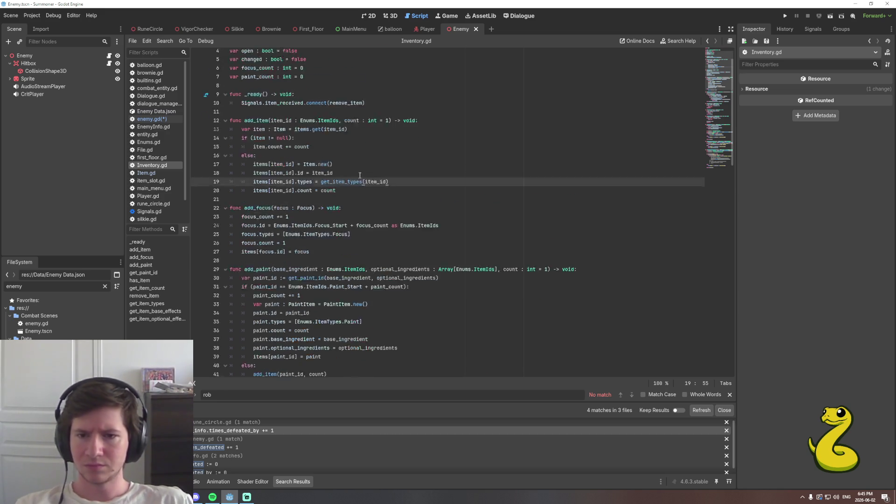
scroll(346, 199, "down", 7)
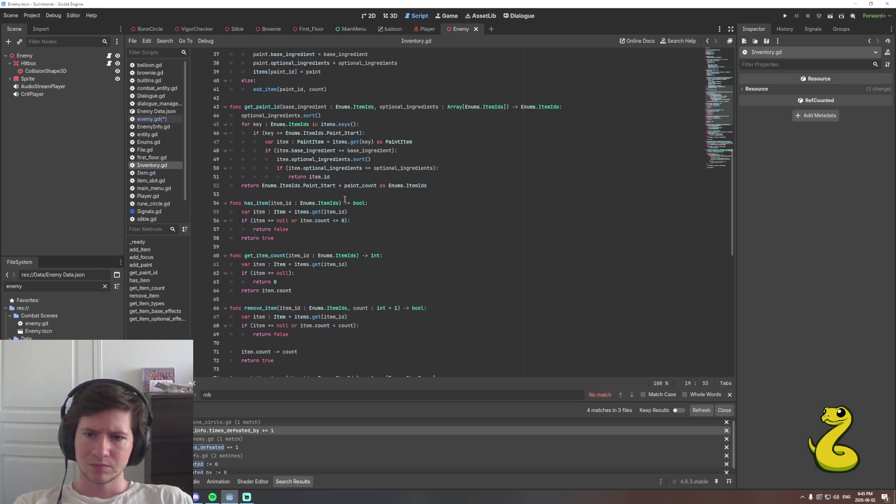
scroll(343, 205, "down", 2)
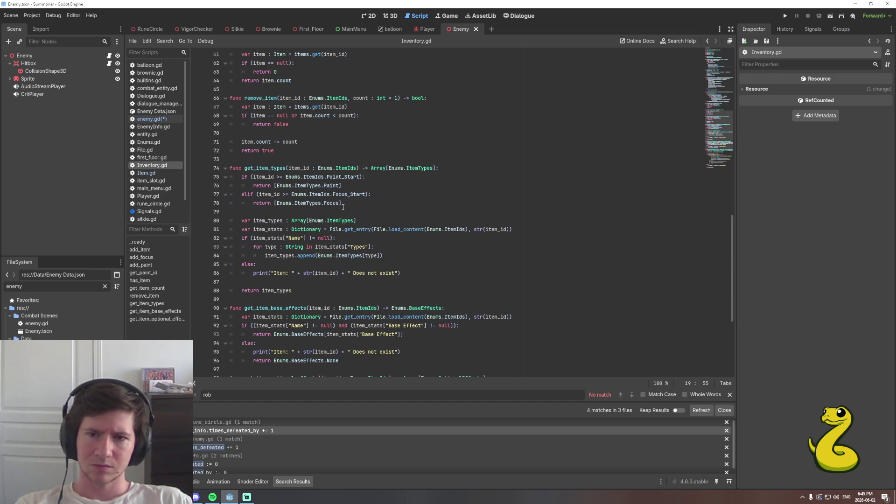
scroll(343, 209, "down", 5)
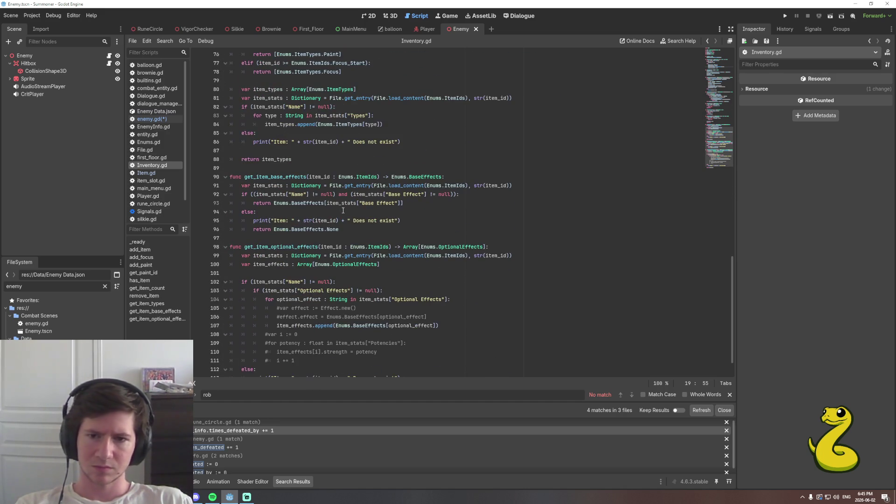
scroll(343, 210, "up", 17)
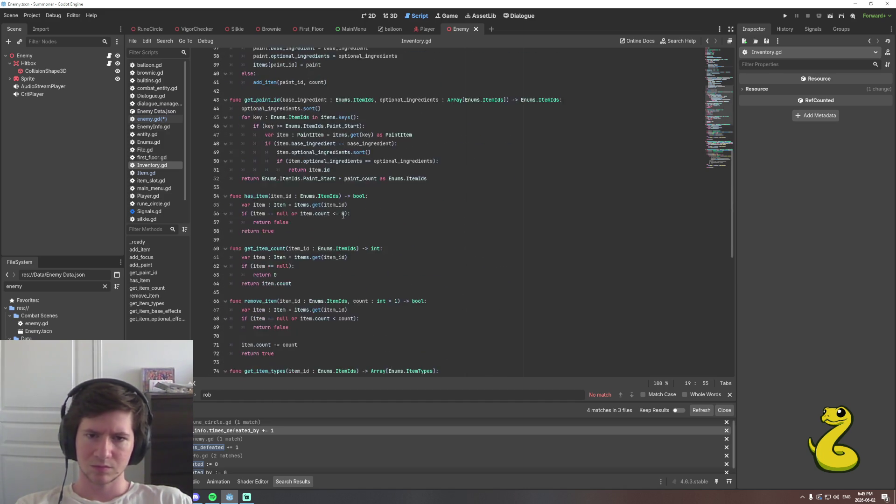
scroll(342, 216, "up", 8)
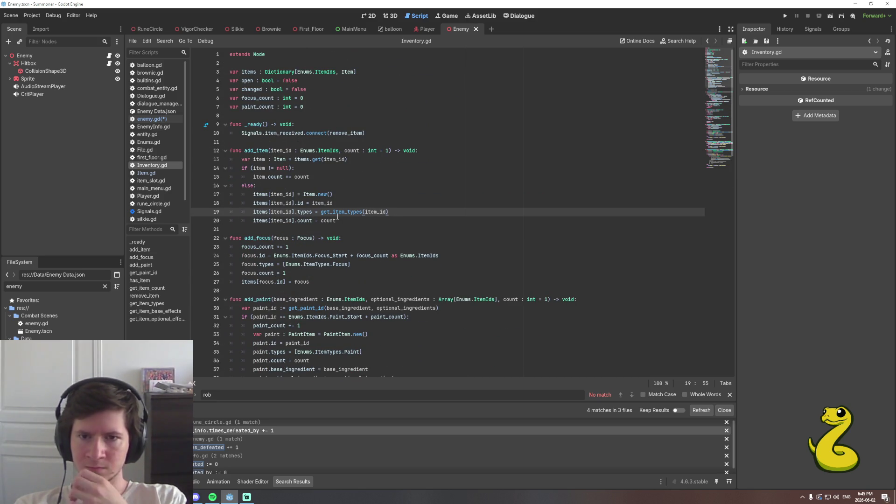
left_click(245, 229)
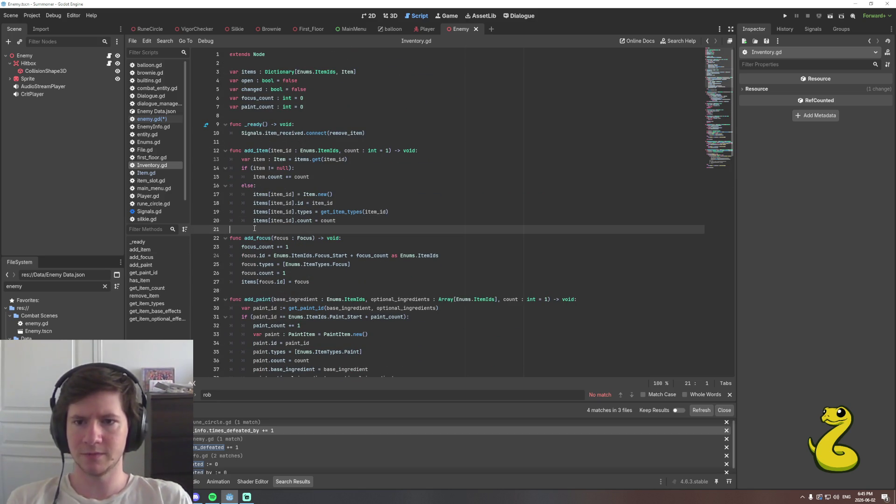
Declare func create_item(item_id : Enums.ItemIds, count : int = 1) -> Item below add_item.
key("Return")
key("Return")
key("Up")
type("func create_item(ite")
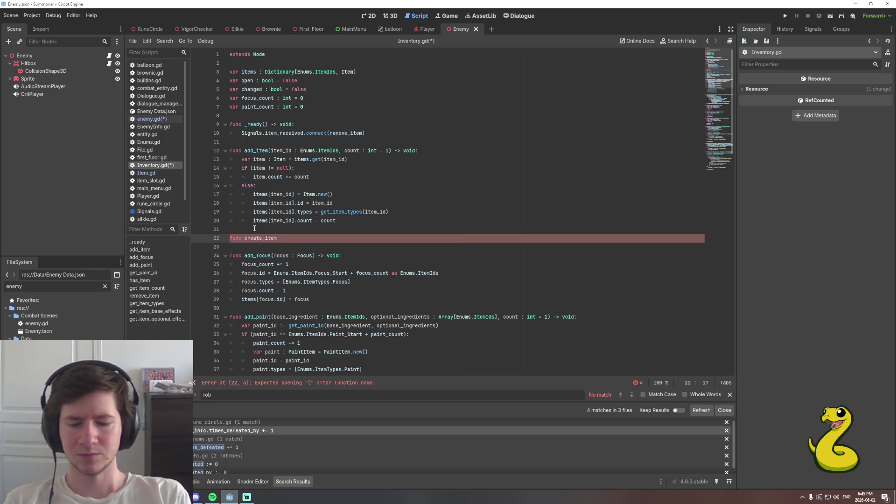
type("m_id : ")
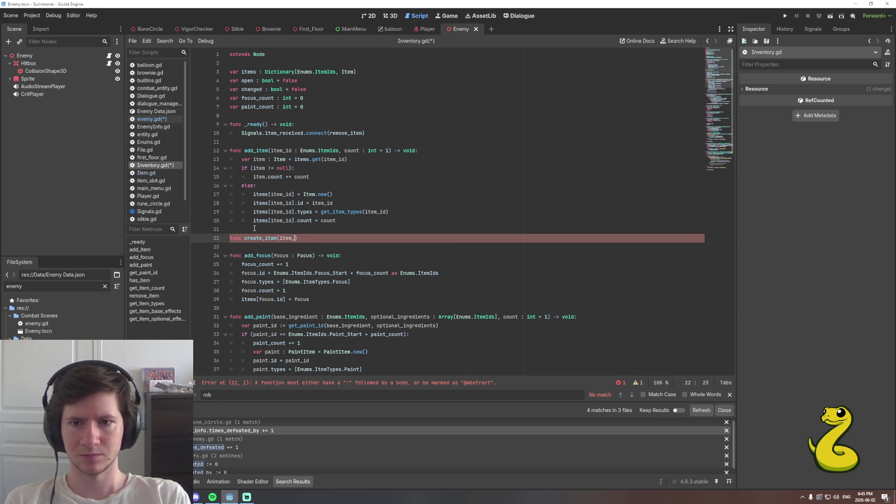
type("Enums.Item")
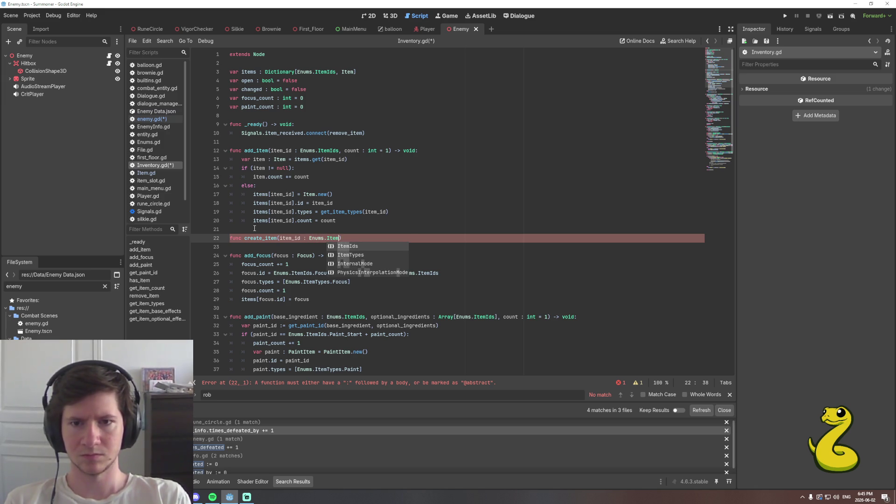
key("Return")
type(", c")
type("ount :")
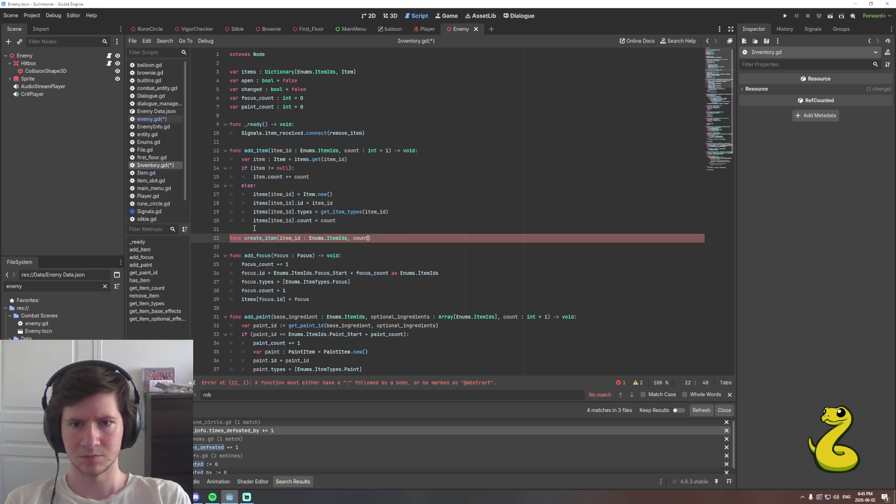
type(" int = ")
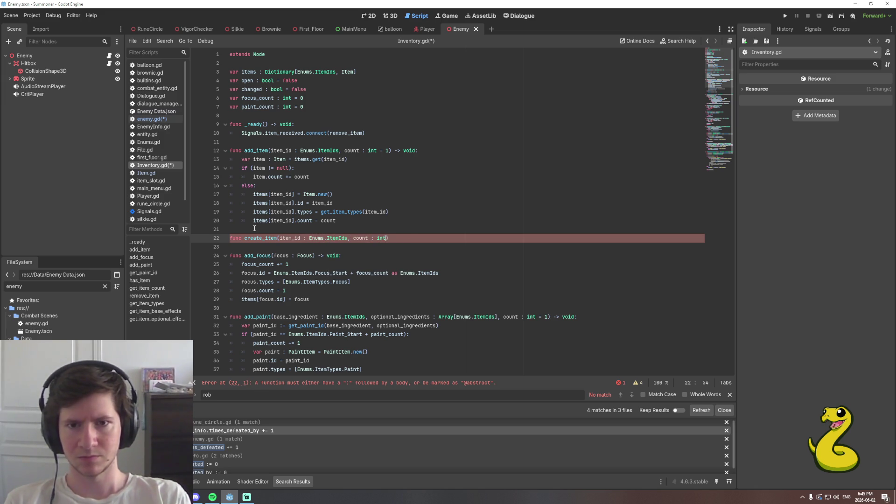
type("1) -")
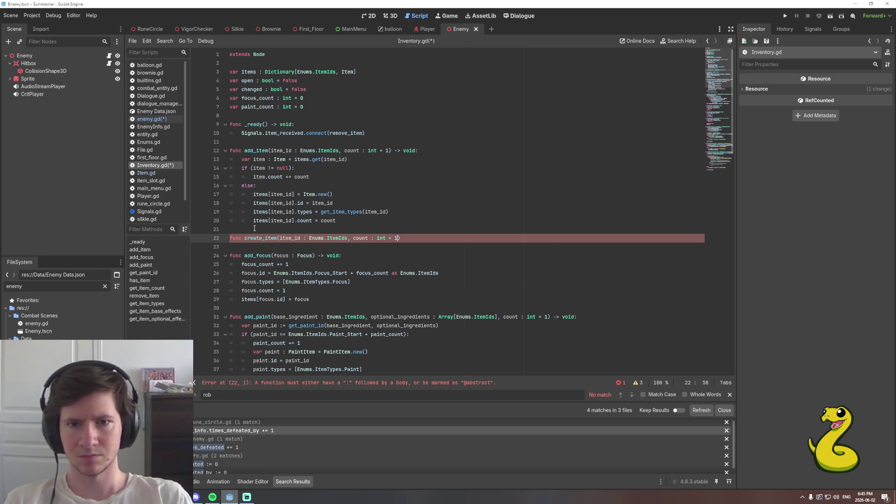
key("ctrl+s")
type("> vo")
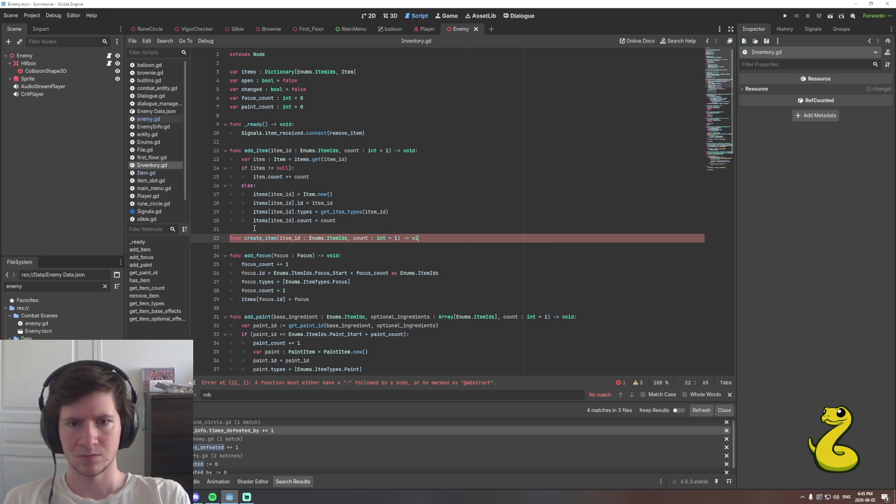
key("Return")
type(":")
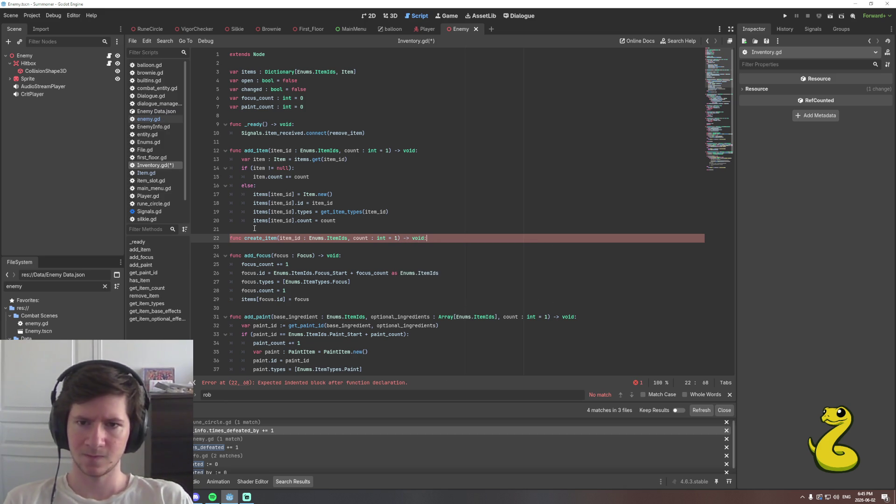
key("Left")
key("ctrl+shift+Left")
type("Item")
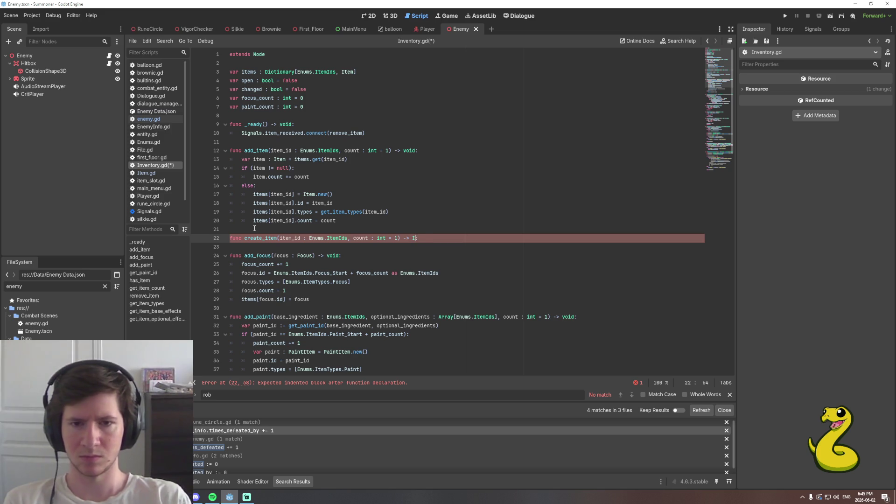
In create_item, make item := Item.new() and set item.id = item_id and item.count = count.
key("End")
key("Return")
type("var item ")
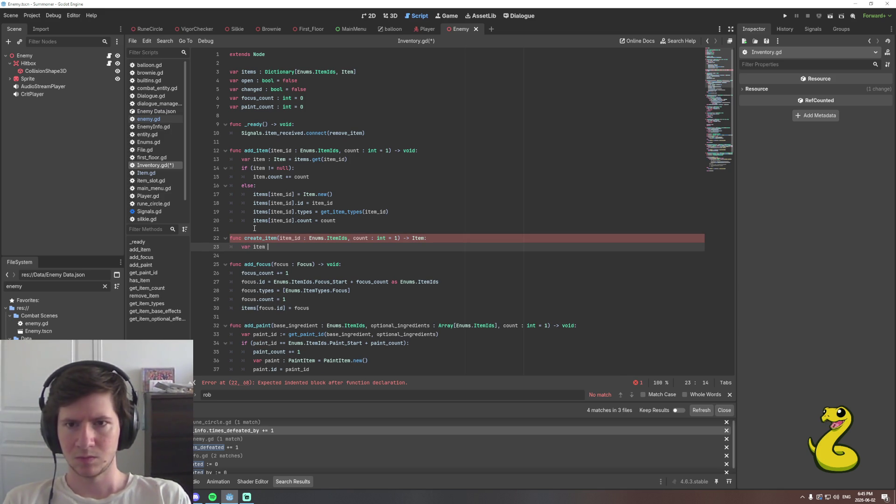
type(":= Item.new(")
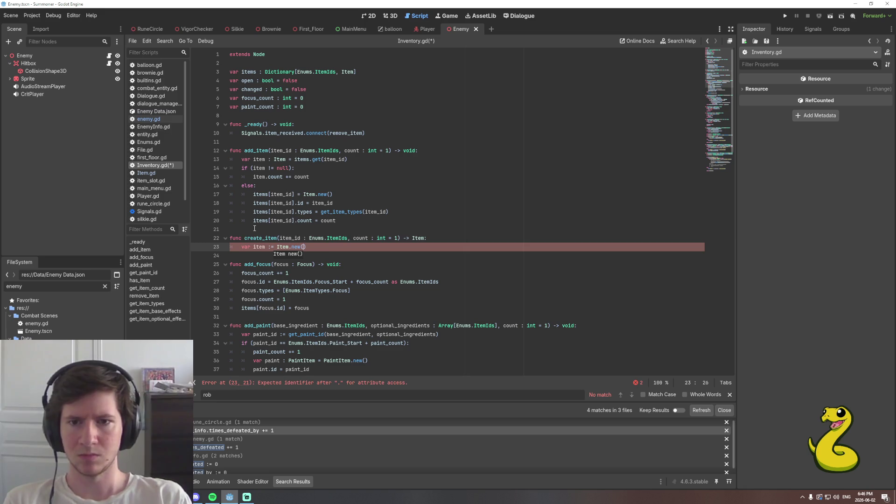
type(")")
key("Return")
type("item.id")
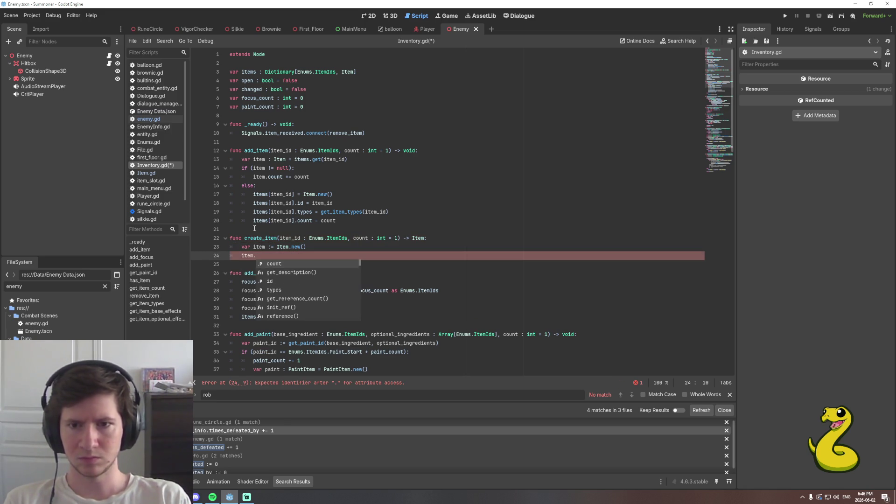
type(" = ite")
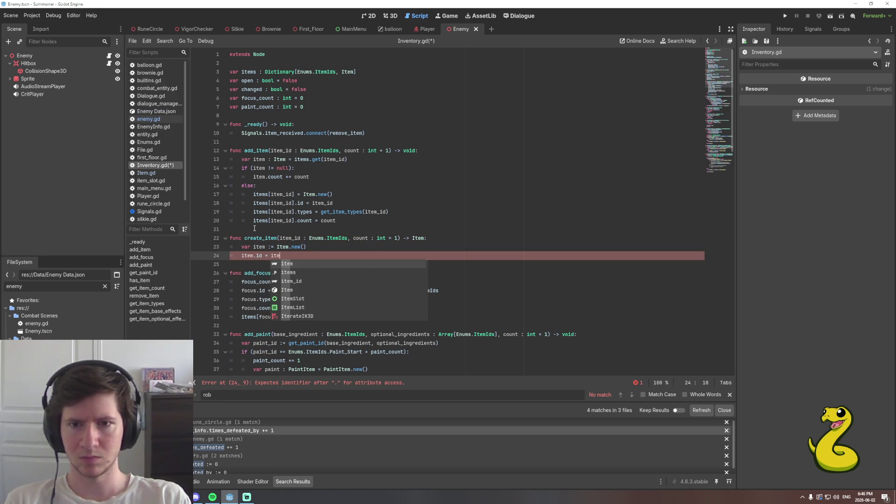
key("Return")
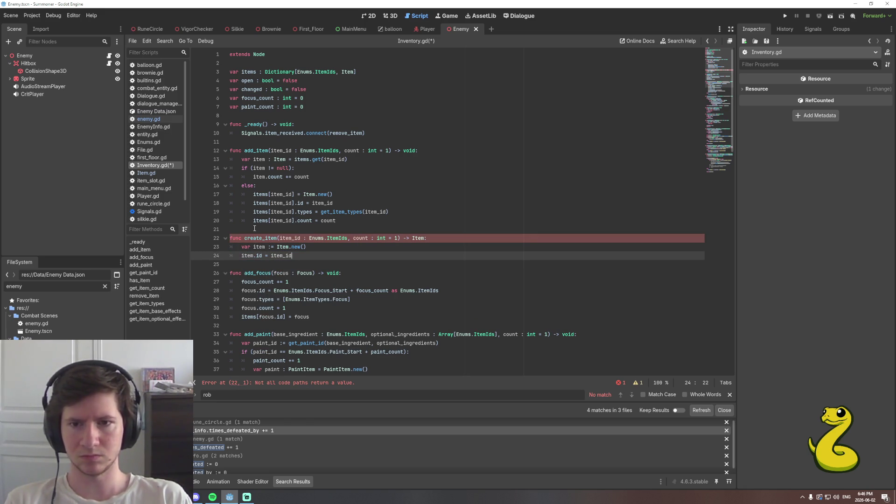
key("Return")
type("item.c")
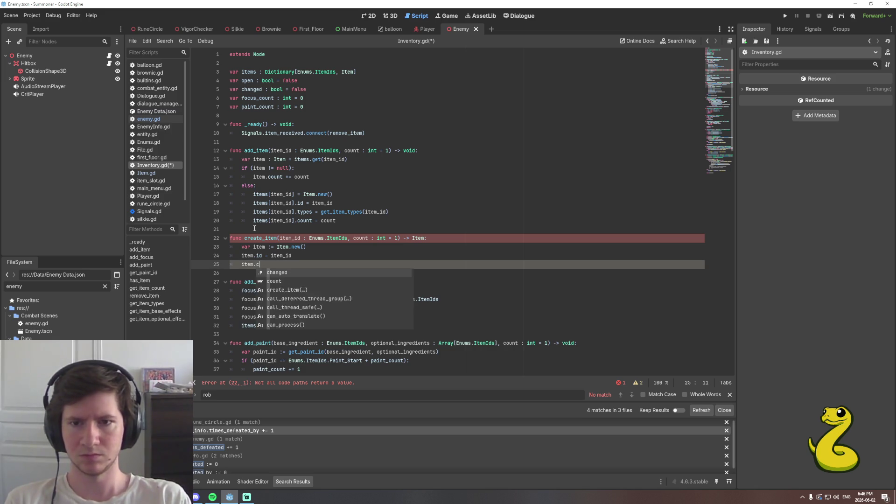
type("ount = count")
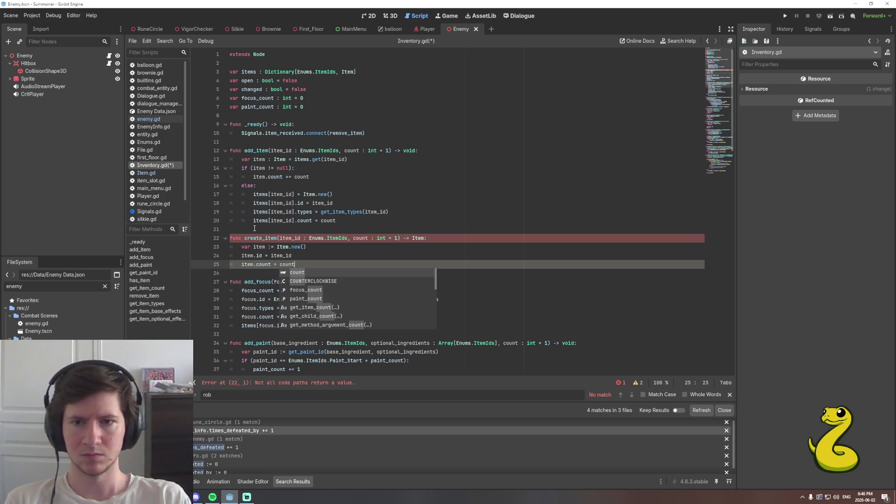
Copy the types assignment from add_item into create_item, adapted to set item.types.
key("Escape")
key("Up")
key("Up")
key("Up")
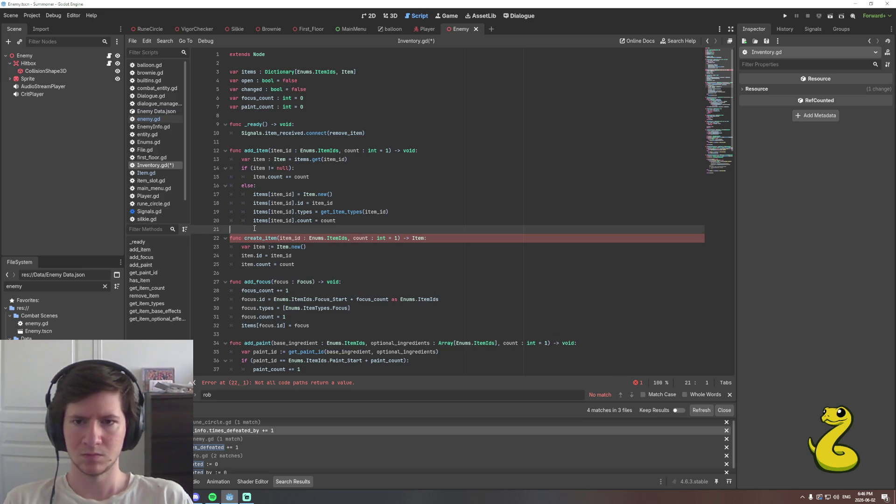
key("End")
key("shift+Home")
key("ctrl+c")
key("Down")
key("Down")
key("Down")
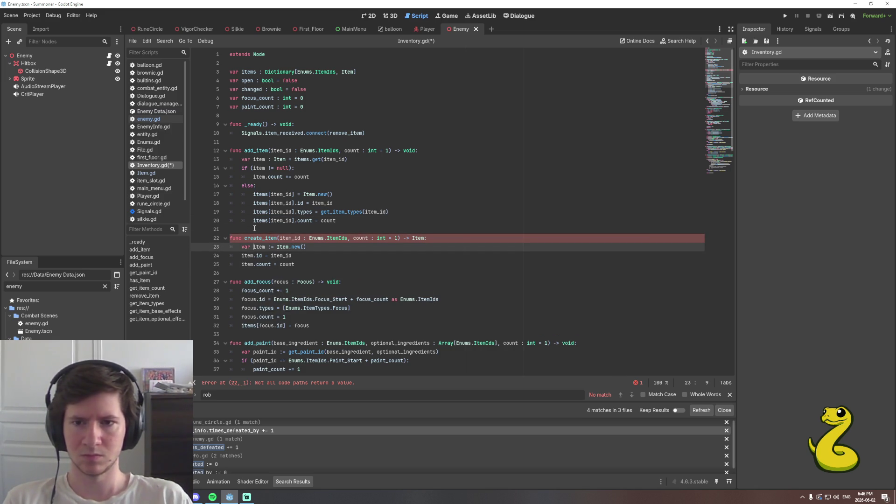
key("End")
key("Return")
key("ctrl+v")
key("Delete")
key("Delete")
key("Delete")
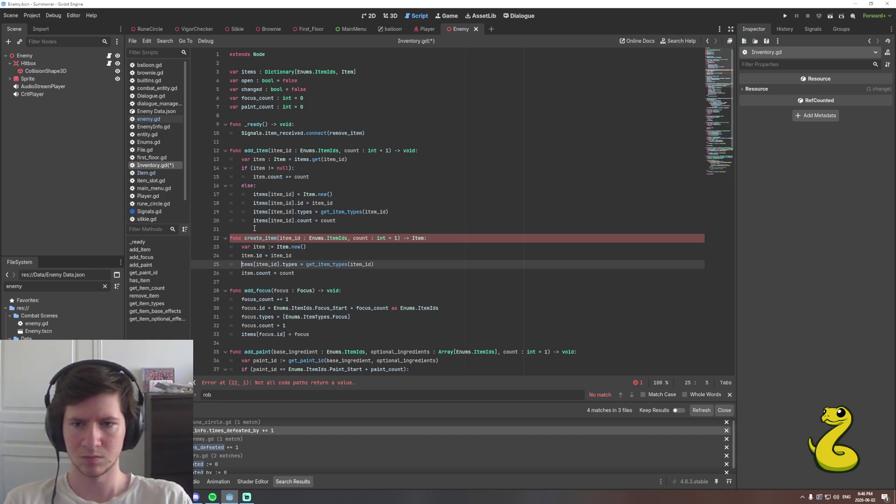
key("Delete")
type("item")
End create_item with return item and save Inventory.gd.
key("End")
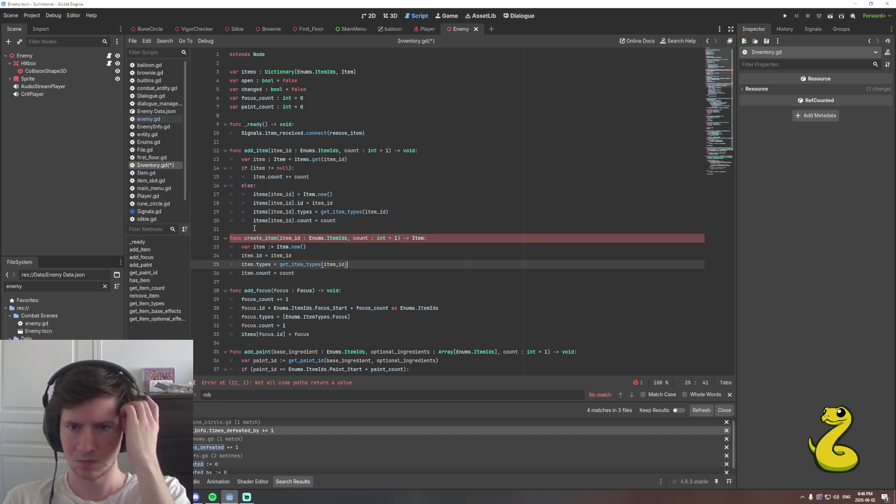
key("Down")
key("Return")
type("return item")
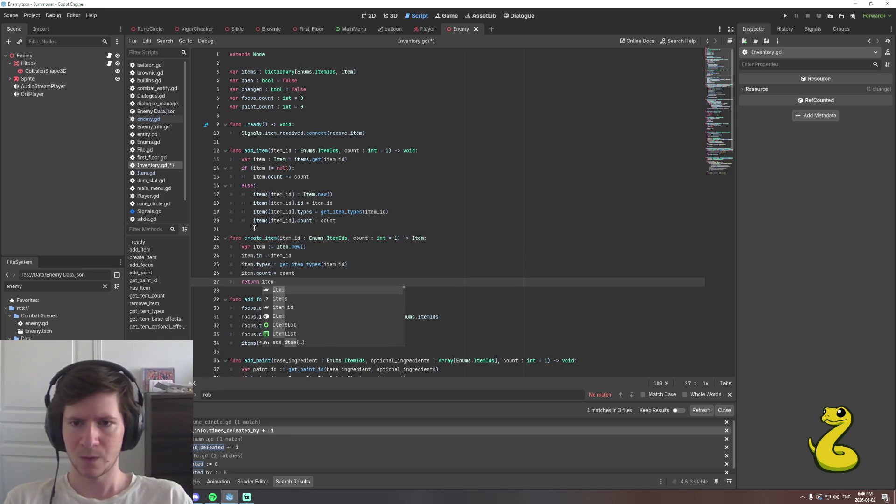
key("ctrl+s")
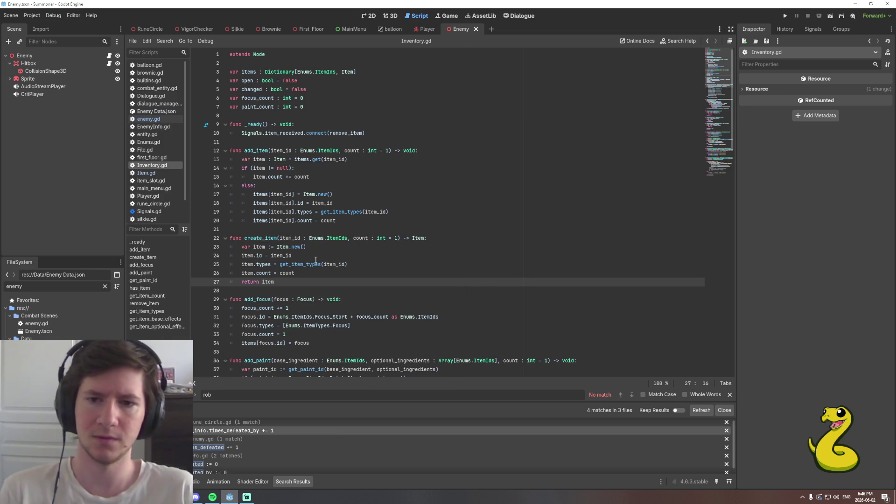
left_click(309, 274)
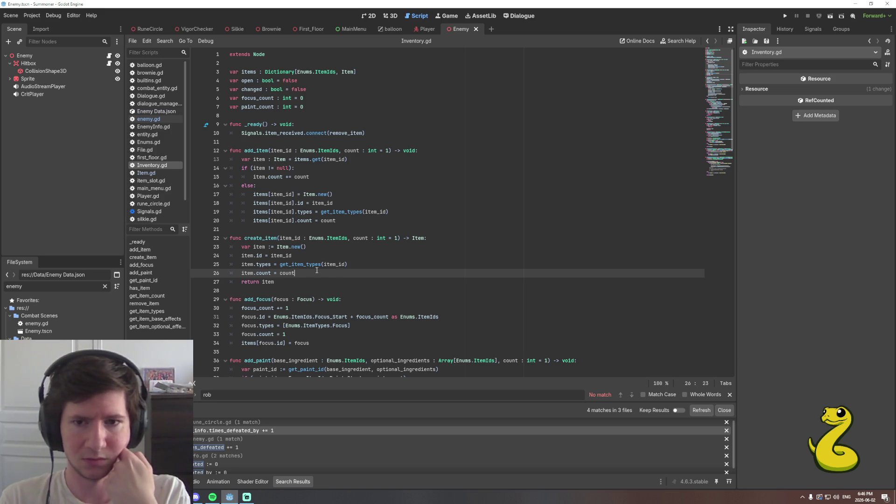
left_click(356, 266)
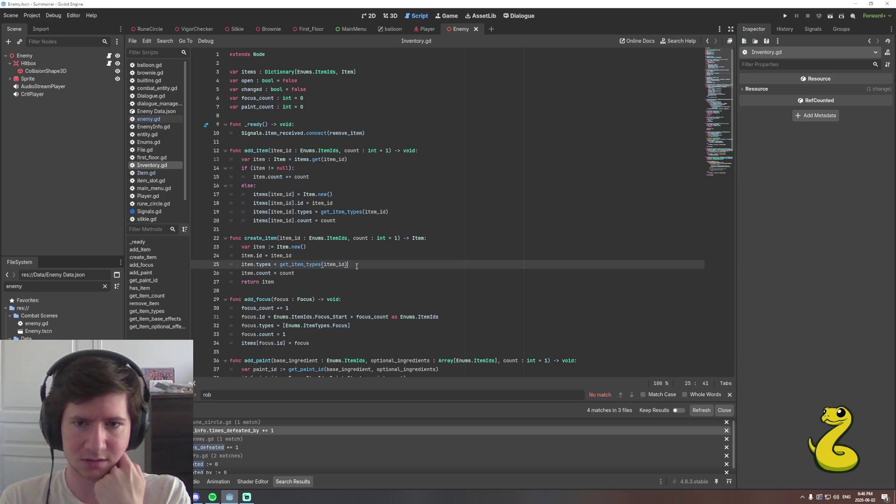
left_click(344, 224)
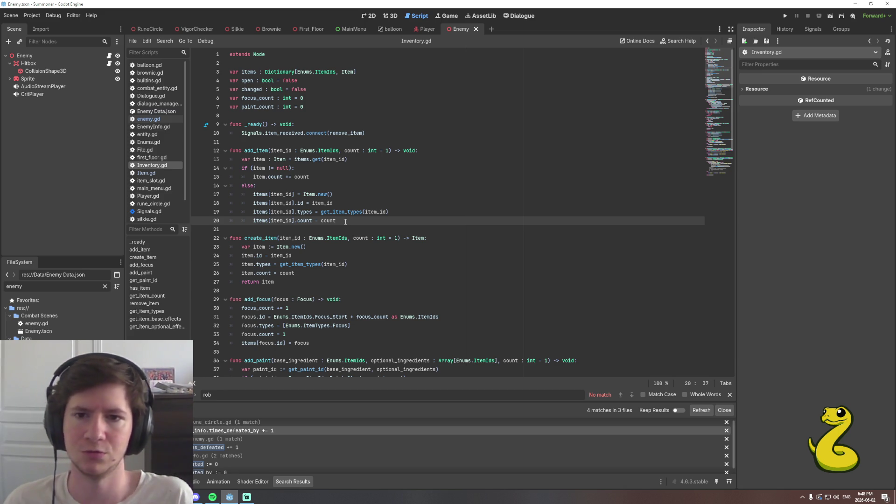
key("shift+Home")
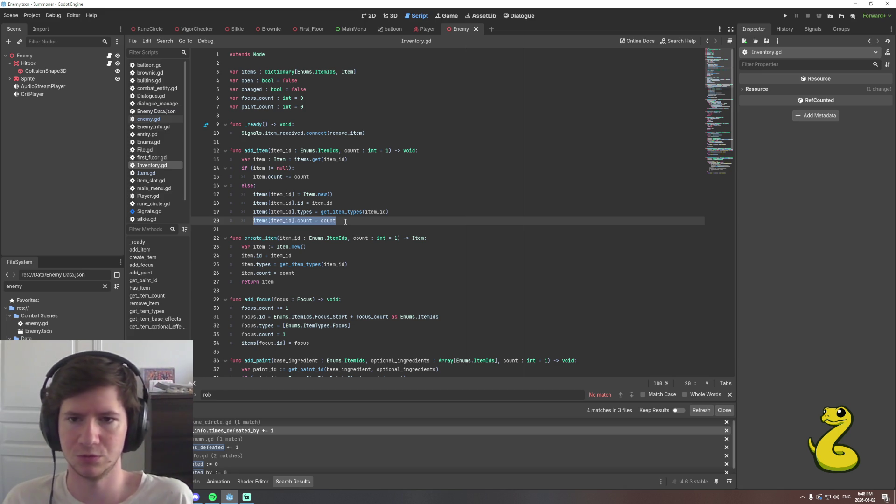
Replace add_item's manual Item.new() setup lines with create_item(item_id, count).
key("shift+Up")
key("shift+Up")
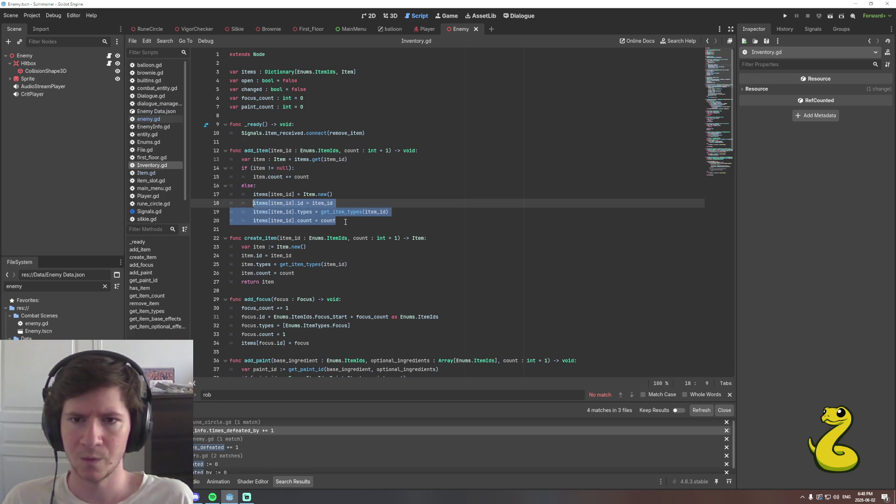
key("shift+Up")
key("shift+End")
key("shift+Left")
key("shift+Left")
key("shift+Left")
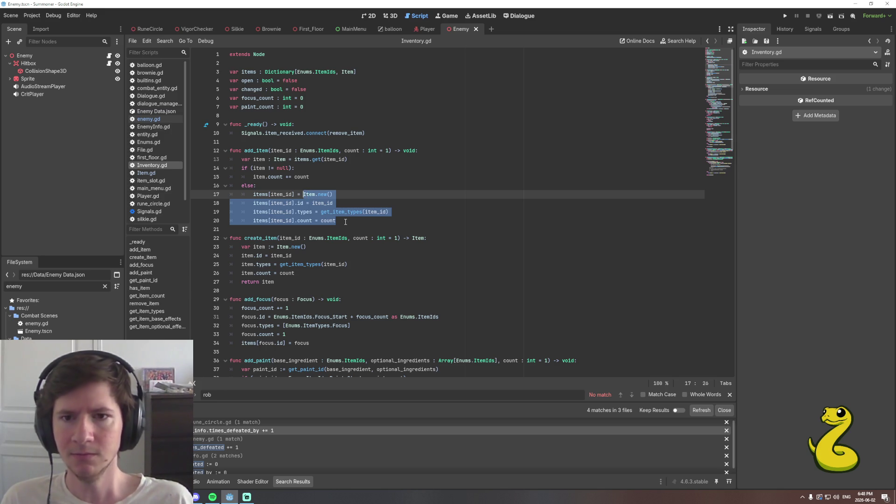
type("create")
key("Return")
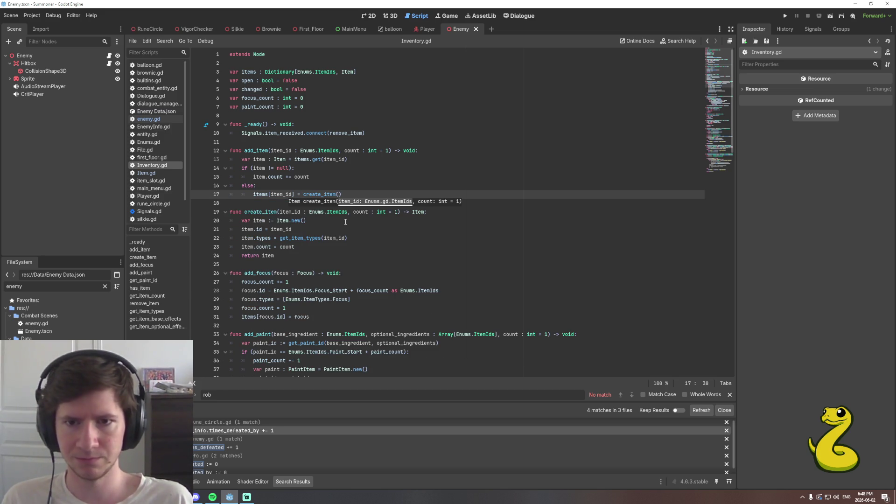
type("item")
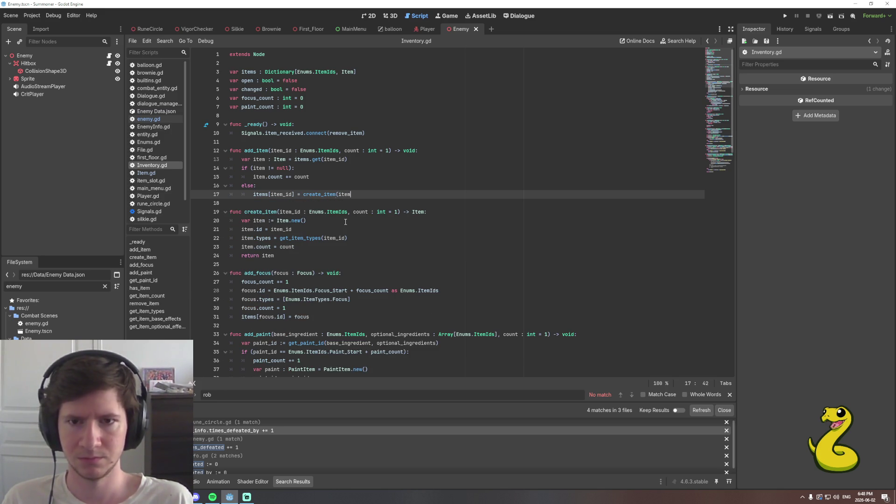
type(")_")
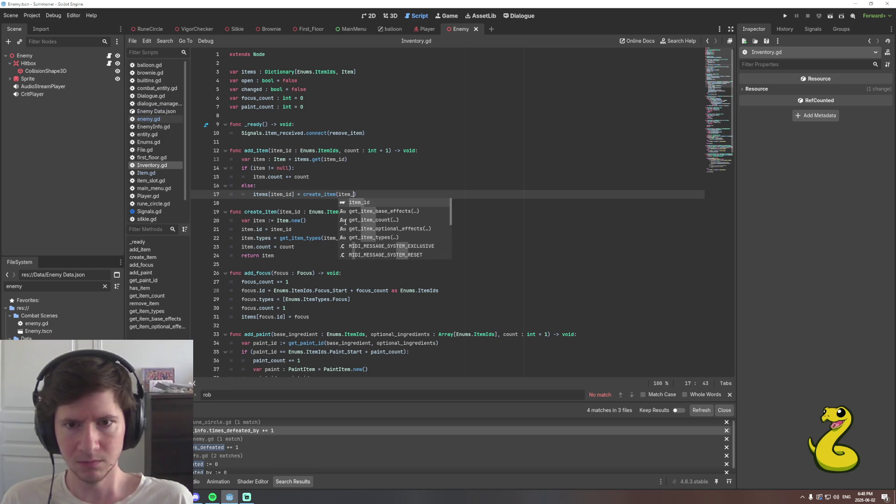
key("Return")
type(", count)")
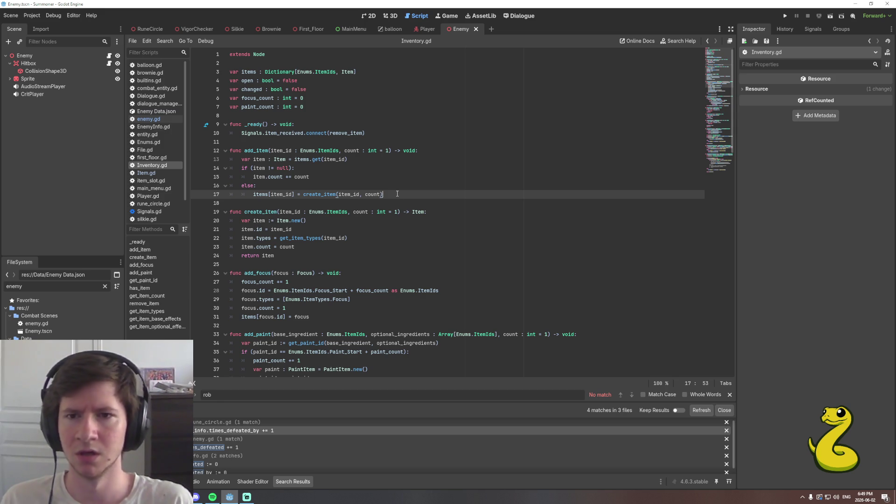
left_click(350, 237)
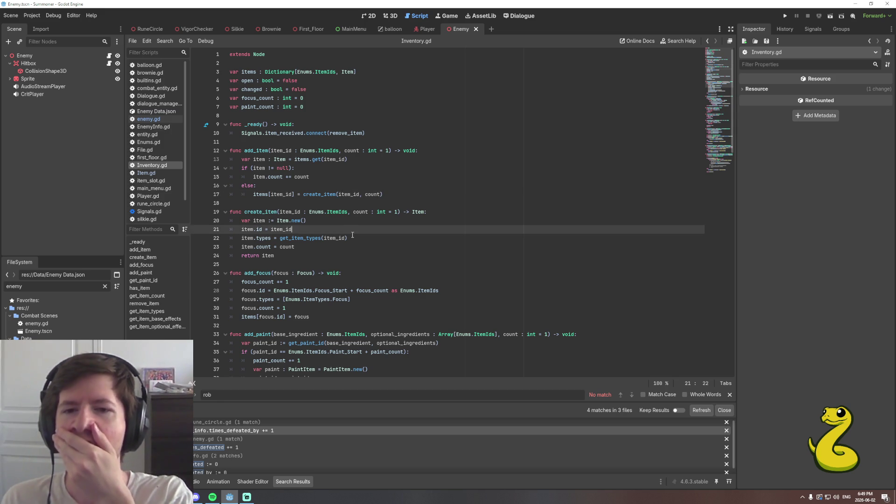
scroll(353, 236, "down", 1)
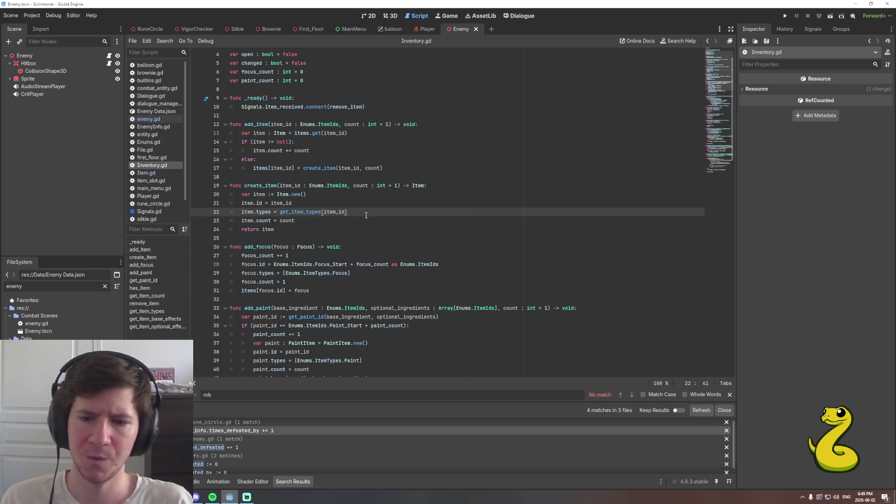
In enemy.gd, delete the Item.new() and Inventory.get_item placeholder lines from load_loot_drops.
key("Page_Up")
key("alt+Left")
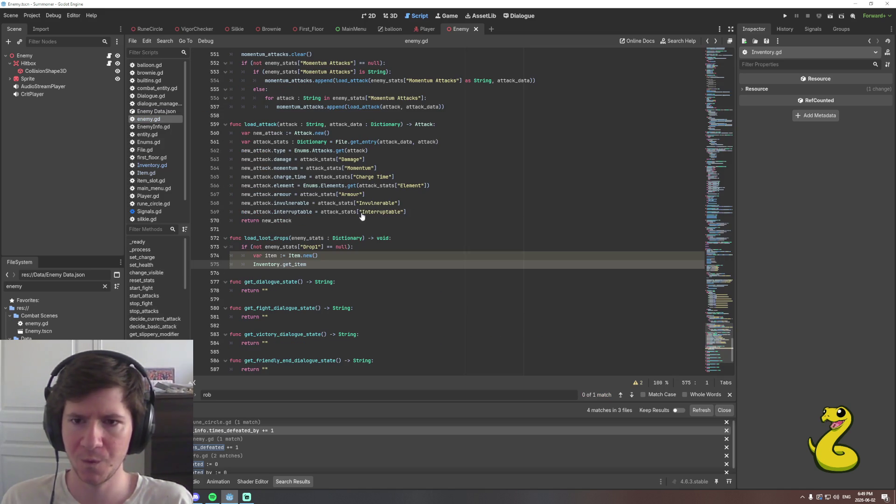
left_click(334, 260)
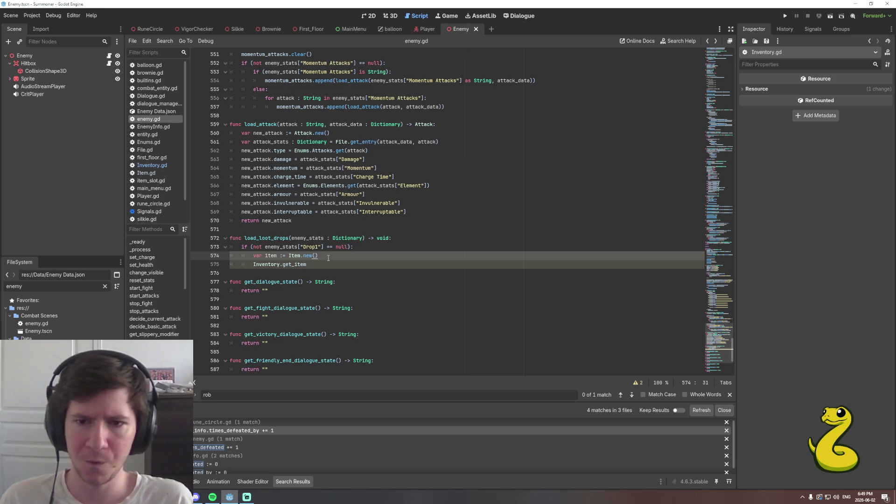
key("Down")
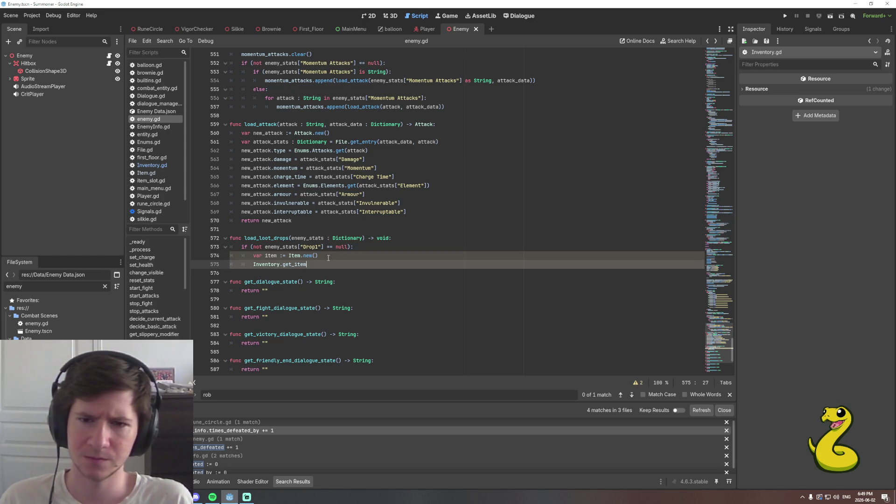
key("shift+Home")
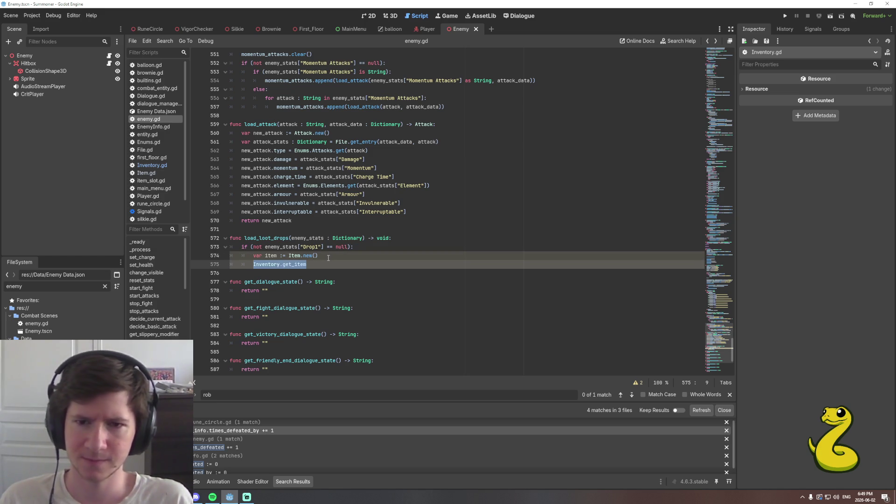
key("shift+Up")
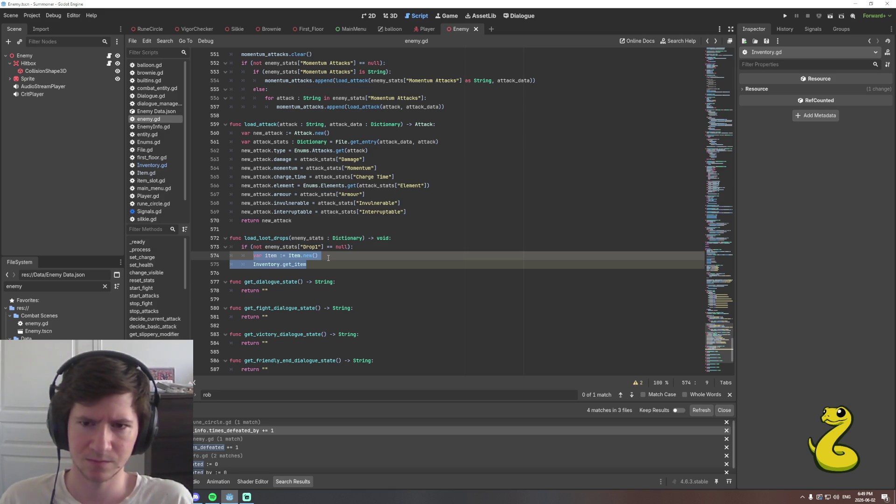
key("BackSpace")
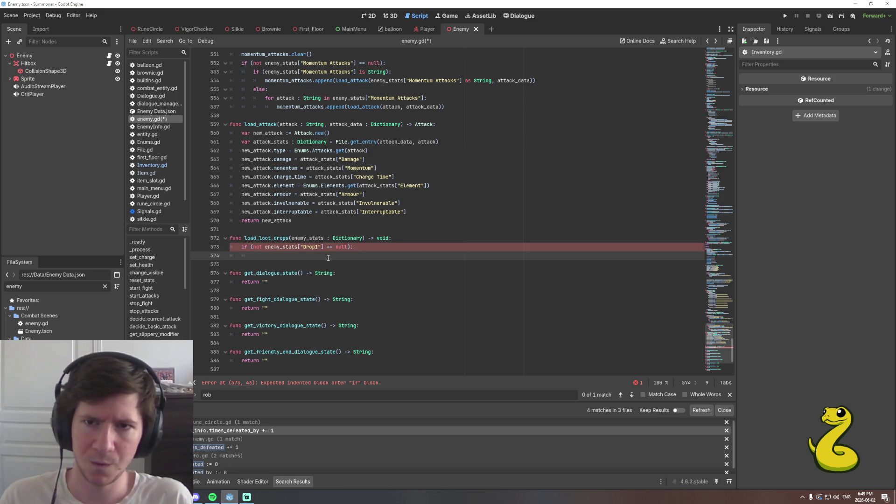
Declare var drop := enemy_stats["Drop1"] as Array in load_loot_drops.
type("v")
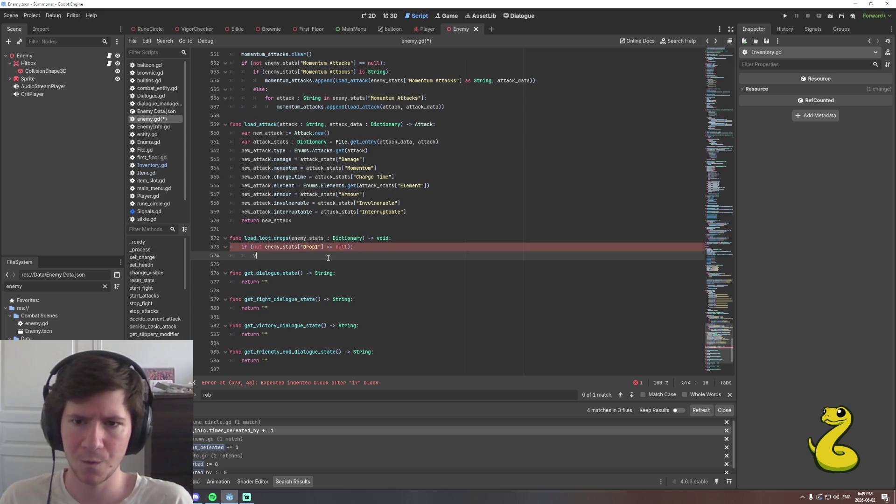
type("ar drop :=")
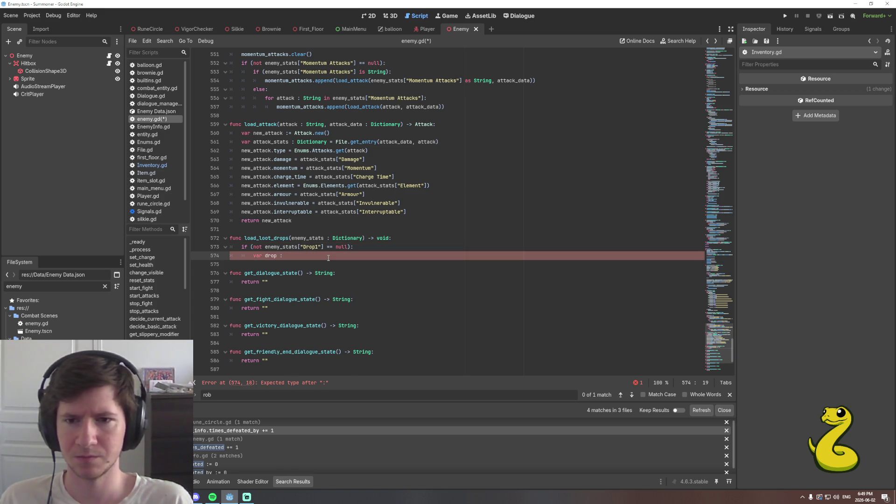
type(" ene")
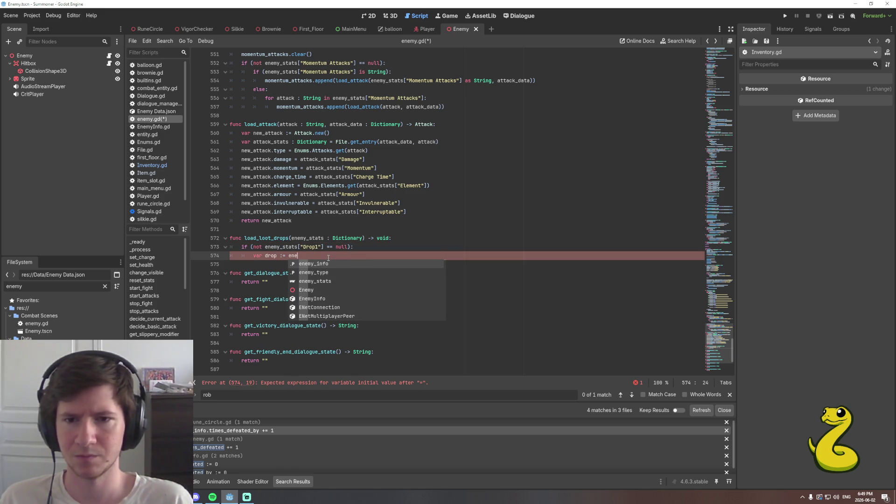
key("Down")
key("Return")
type("[\"d")
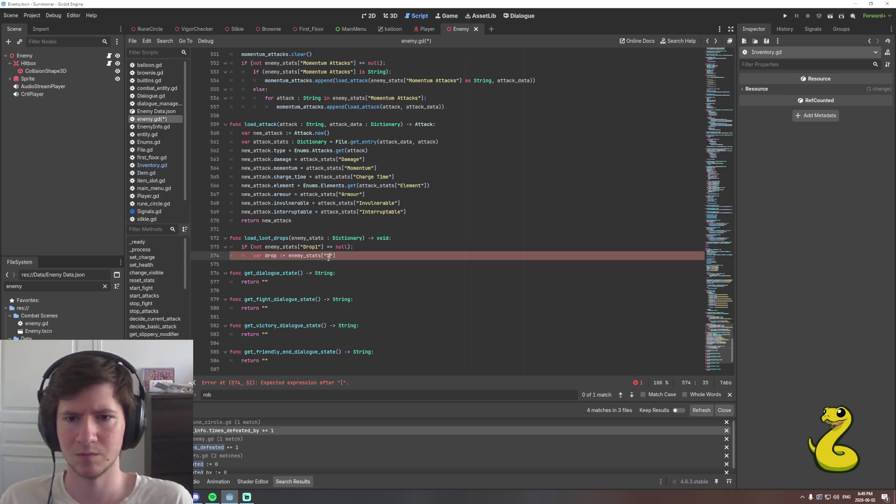
key("BackSpace")
type("Drop1\"")
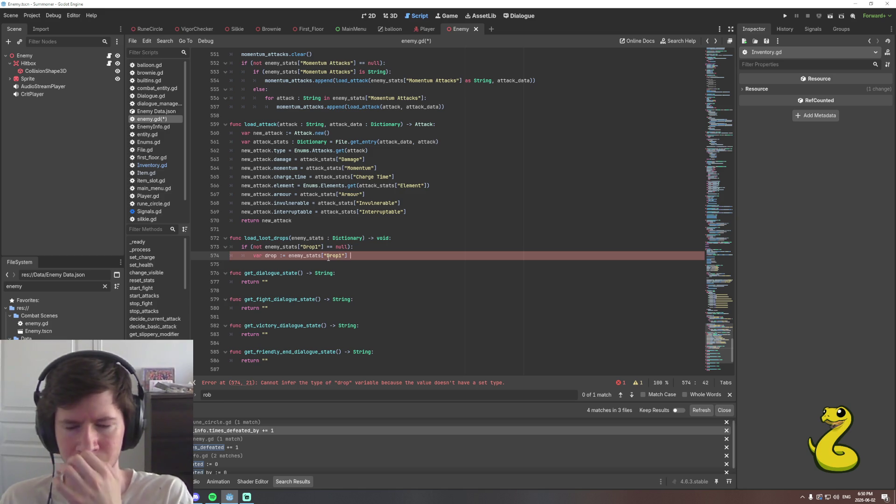
type("as Array")
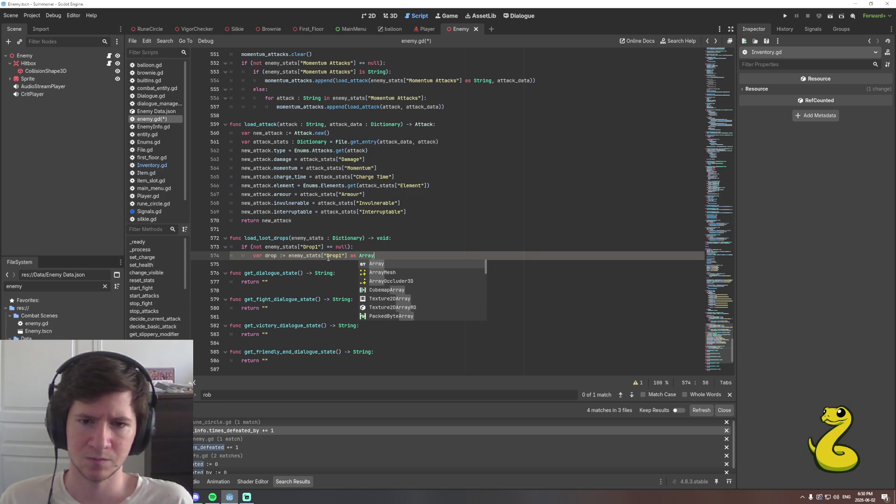
key("Return")
key("Return")
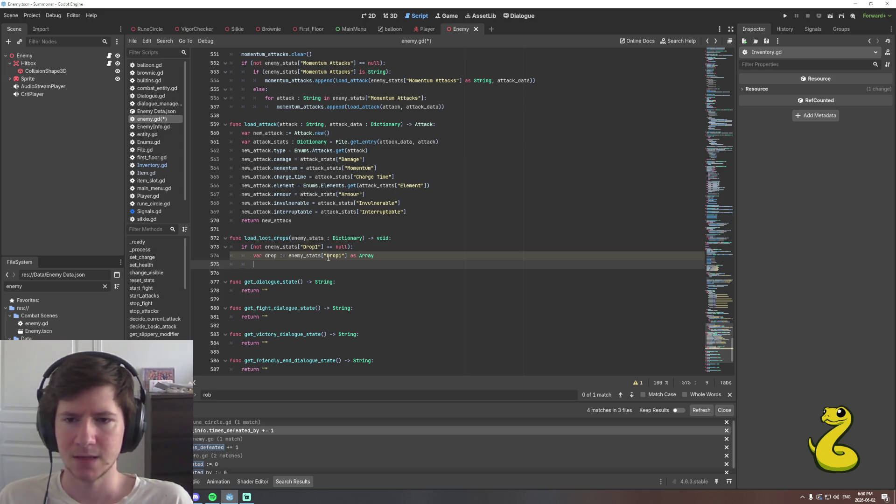
Discard the Inventory.add attempt and start a loot_drops.append call on line 575.
type("Inve")
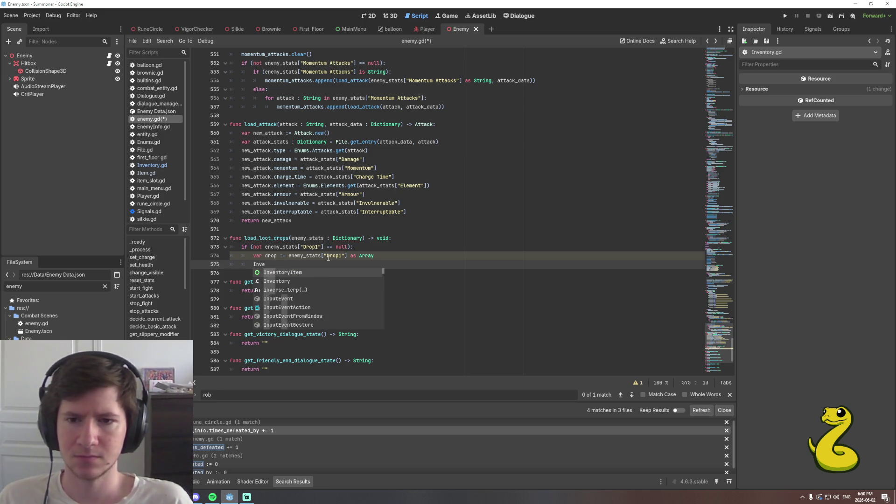
type("ntory.add")
key("BackSpace")
key("BackSpace")
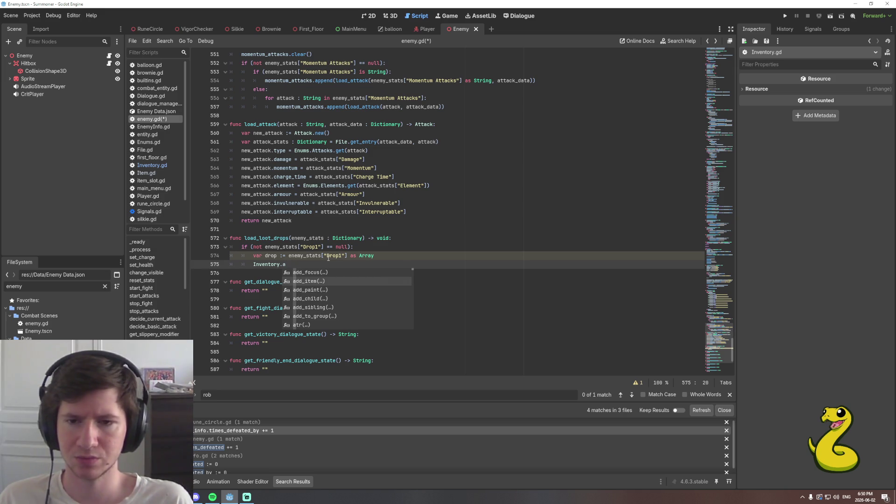
key("BackSpace")
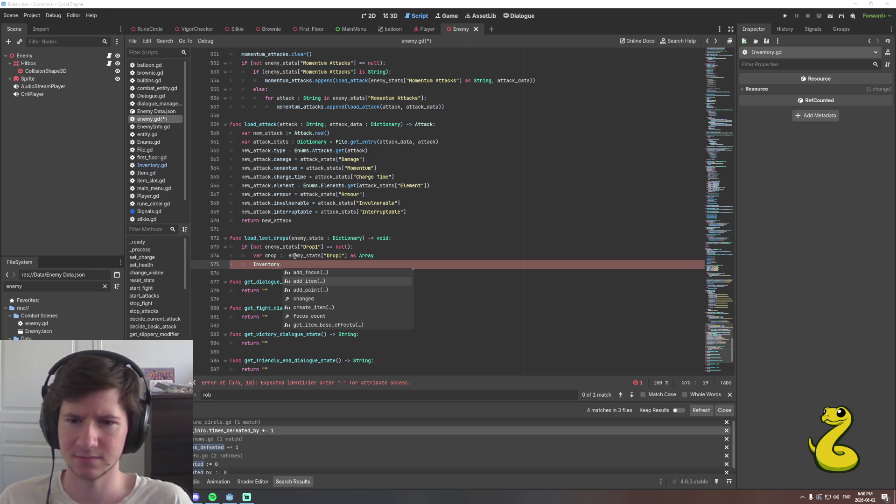
left_click(289, 265)
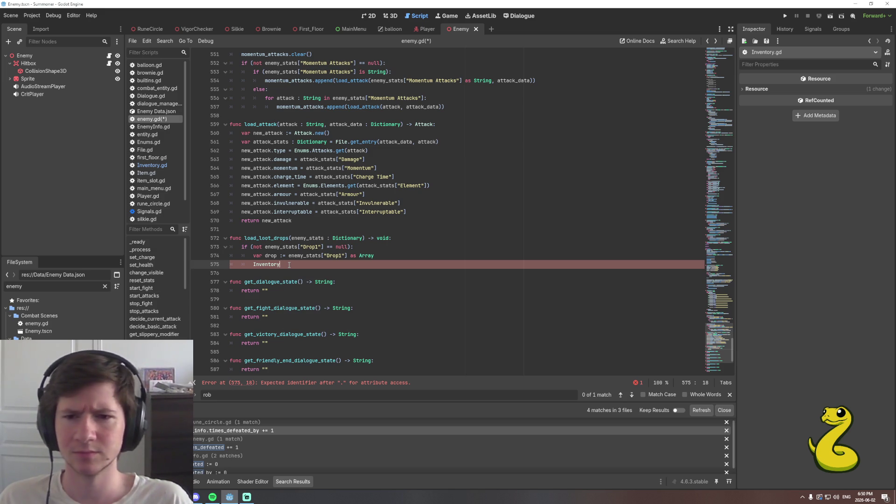
key("BackSpace")
key("BackSpace")
key("BackSpace")
key("BackSpace")
type("loo")
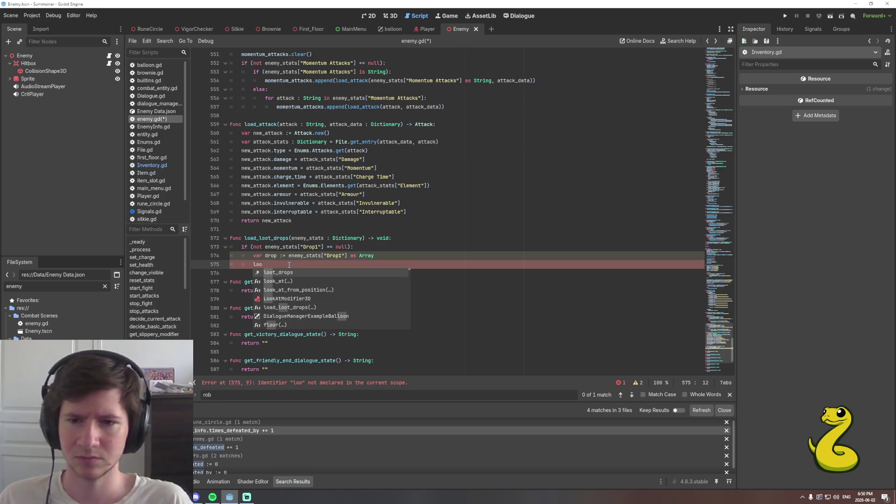
key("Return")
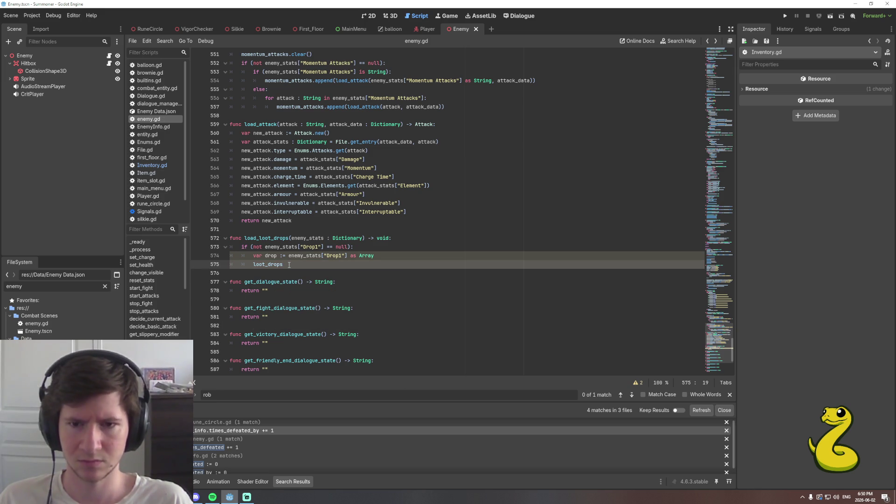
type(".app")
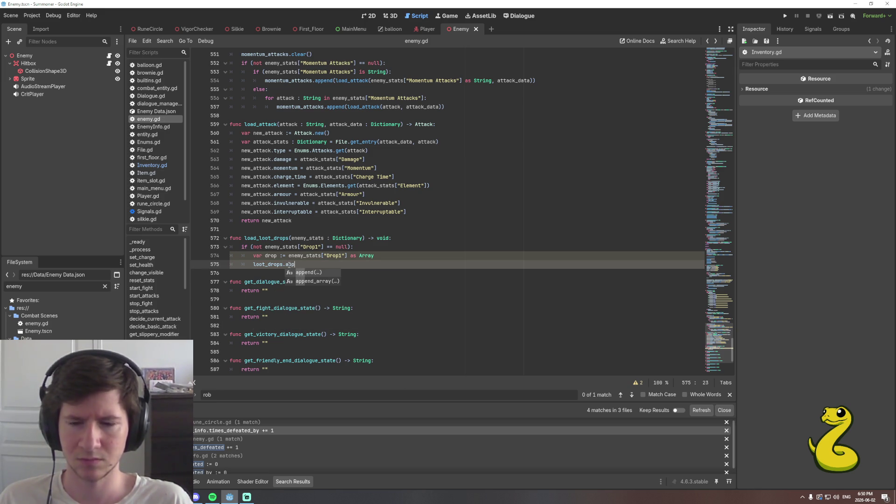
key("Return")
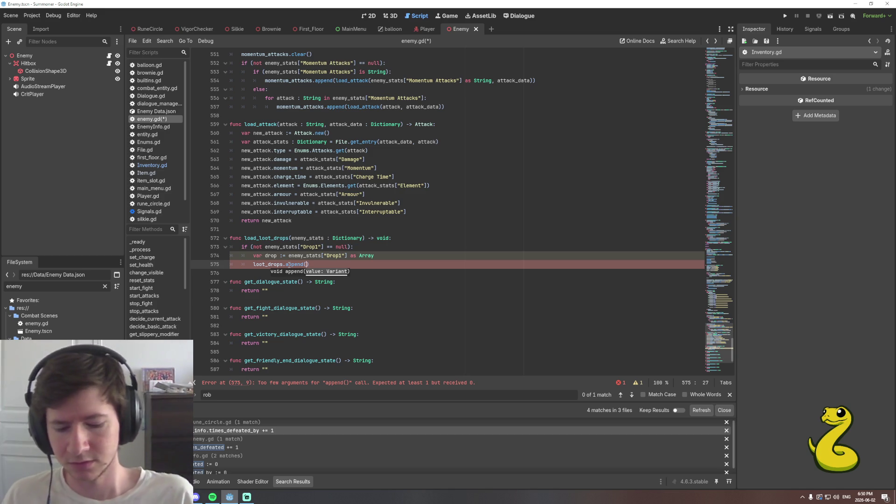
Append Inventory.create_item() to loot_drops, leaving its arguments empty for now.
type("Inven")
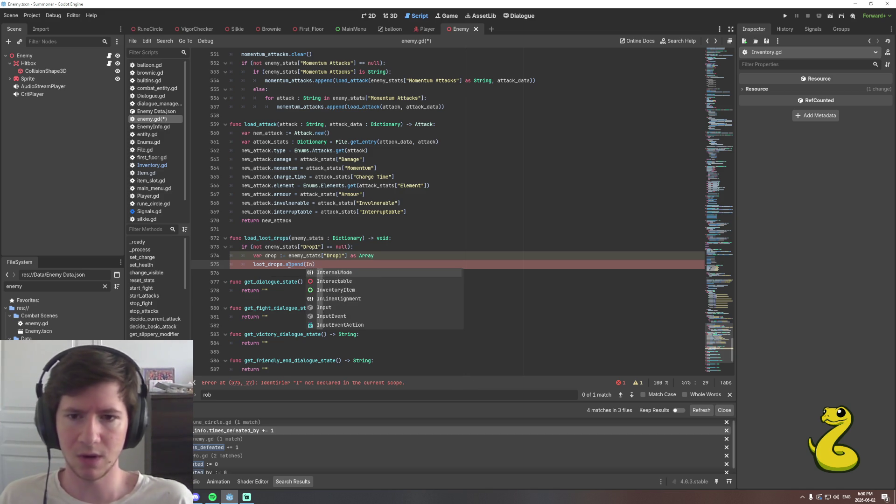
type("tory.cre")
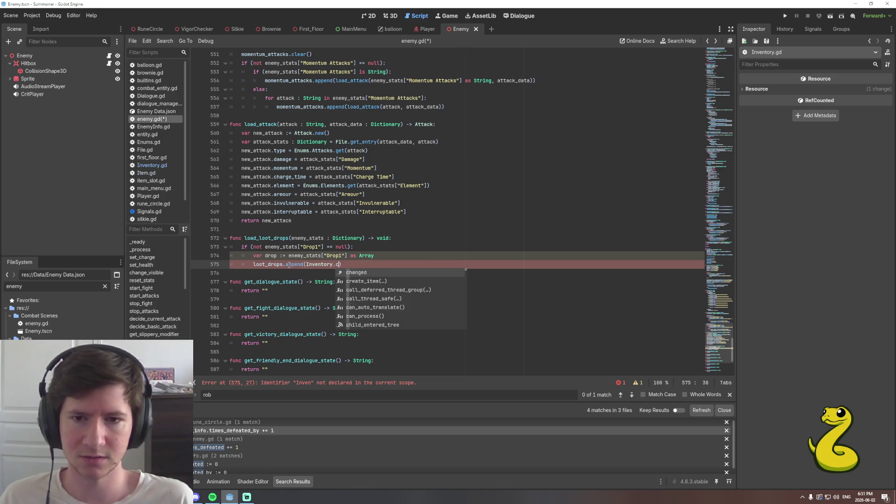
key("Return")
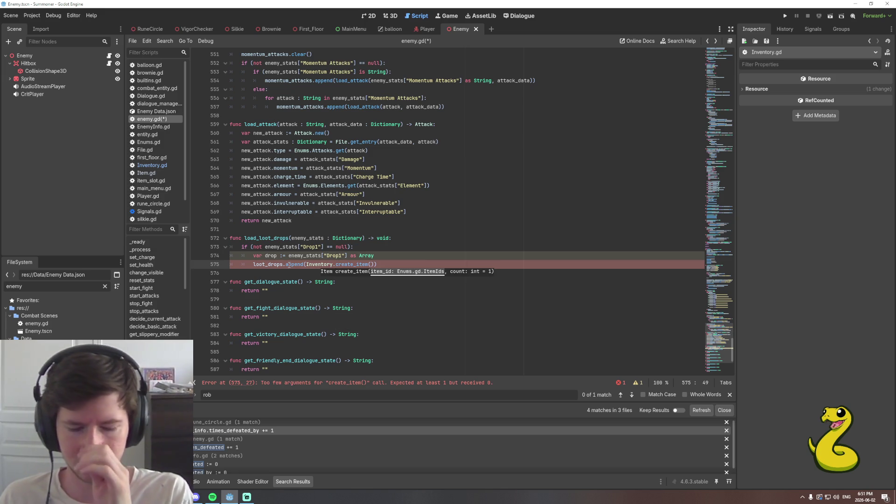
type("Enu")
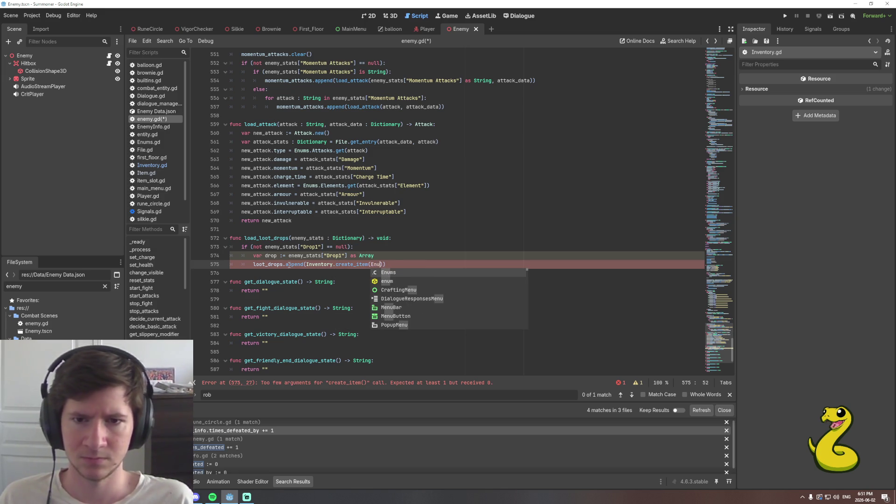
key("BackSpace")
key("BackSpace")
key("BackSpace")
key("Up")
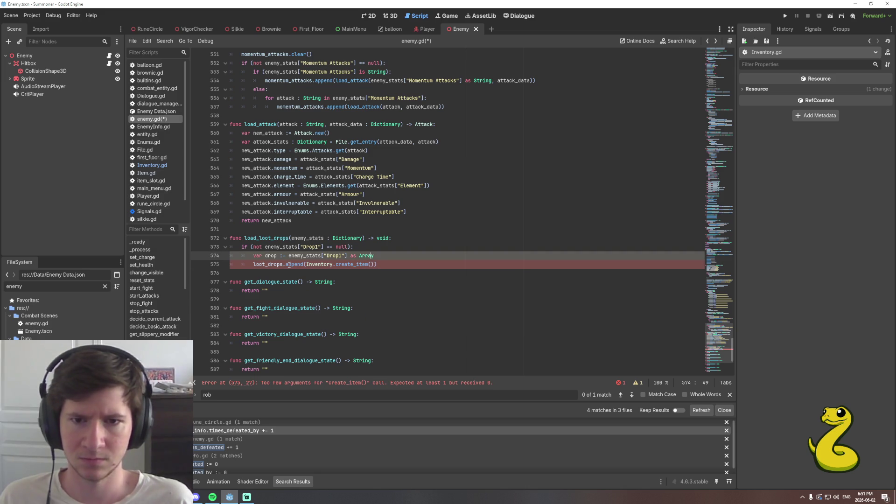
key("Return")
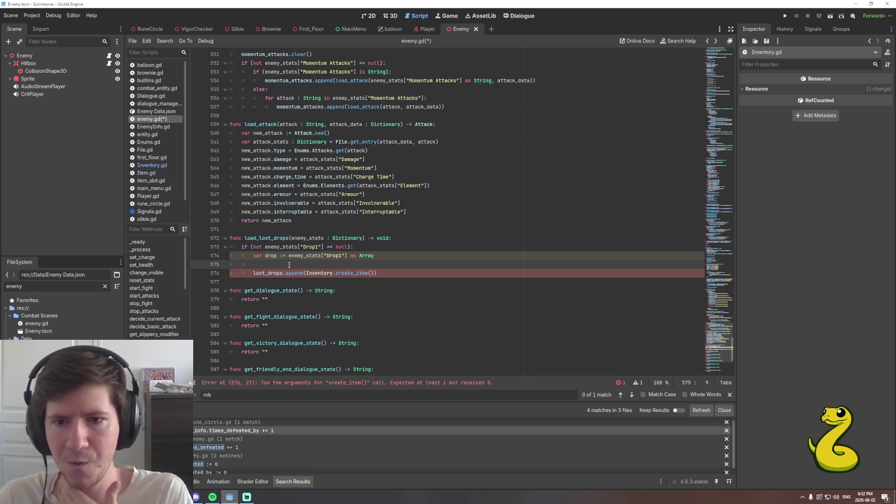
Declare var item_name := drop[0] as String and var count := drop[1] as int.
type("ar ")
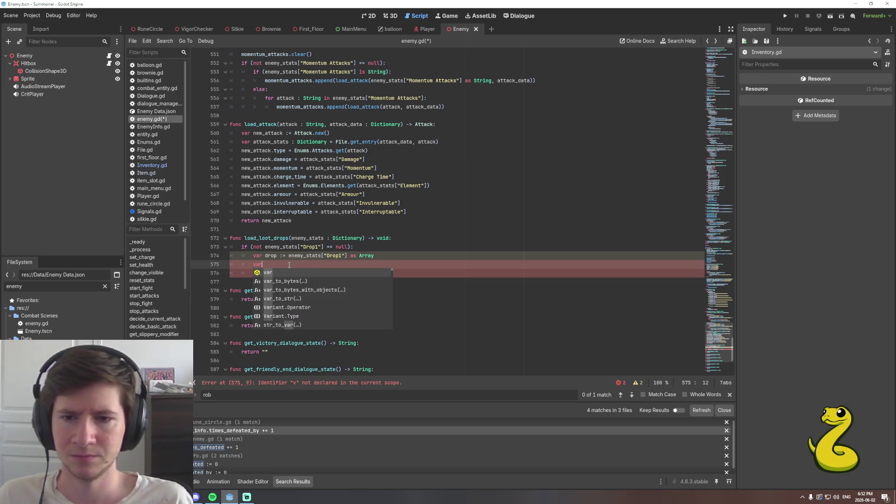
type("item_name : St")
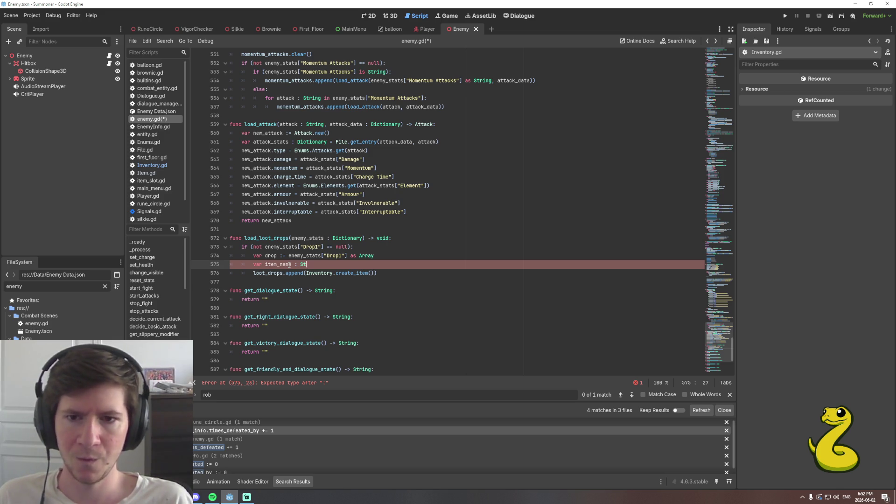
key("ctrl+space")
key("Escape")
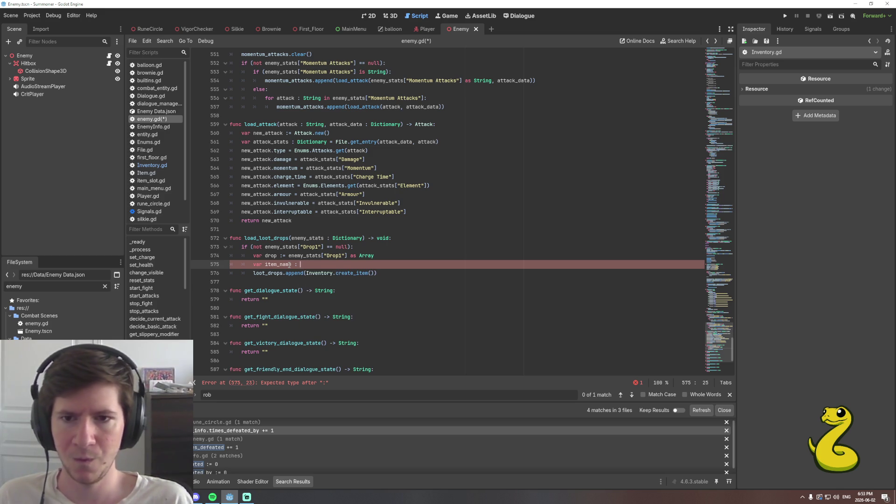
type("d")
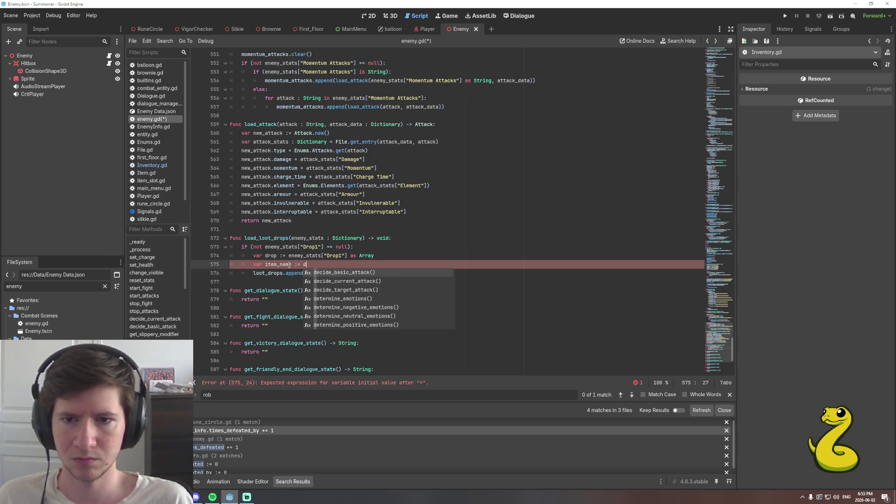
type("rop[0")
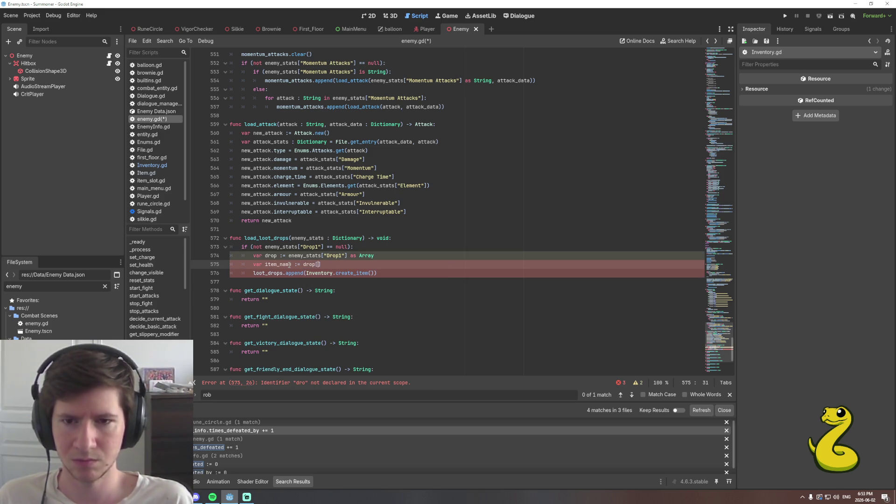
type("] as String")
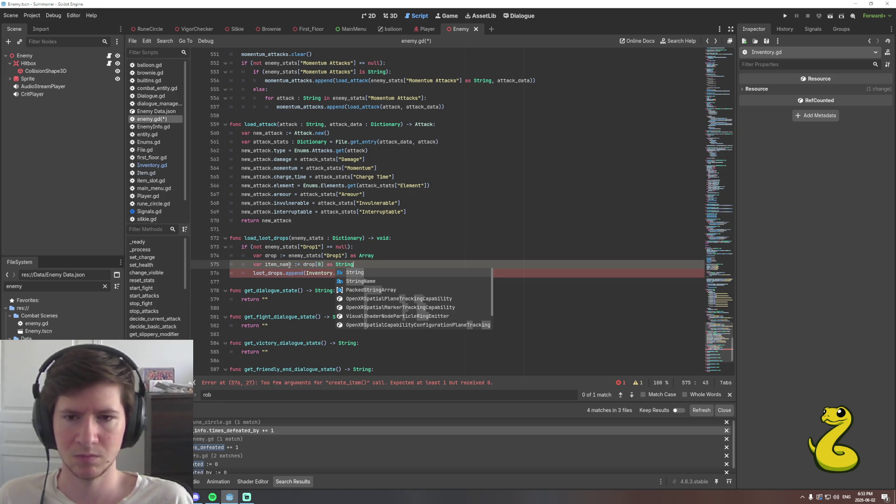
key("Escape")
key("Return")
type("var count := drop")
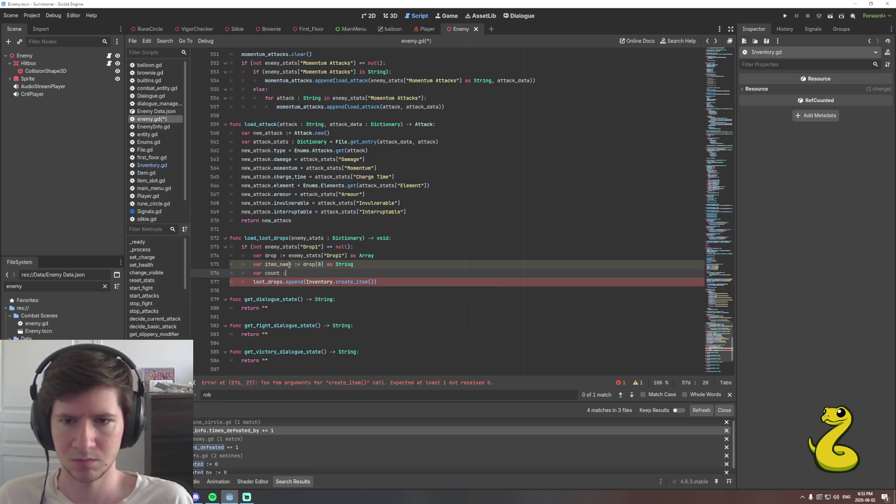
type("[1")
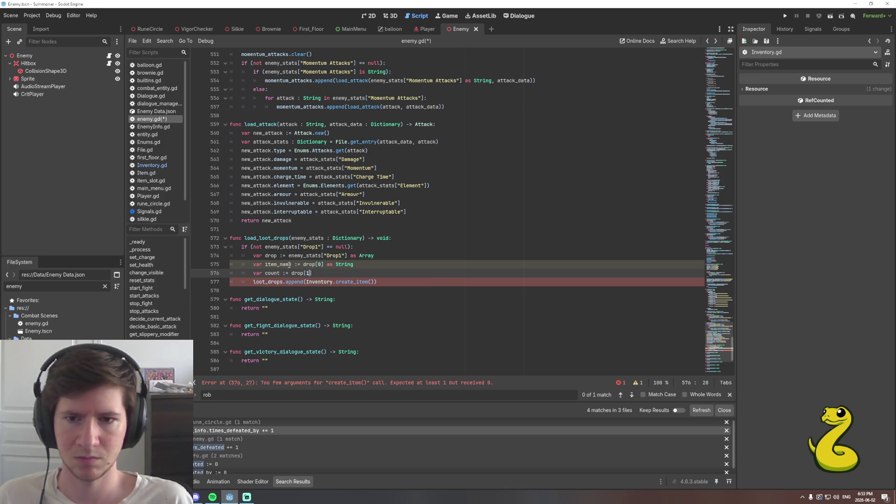
type("] as int")
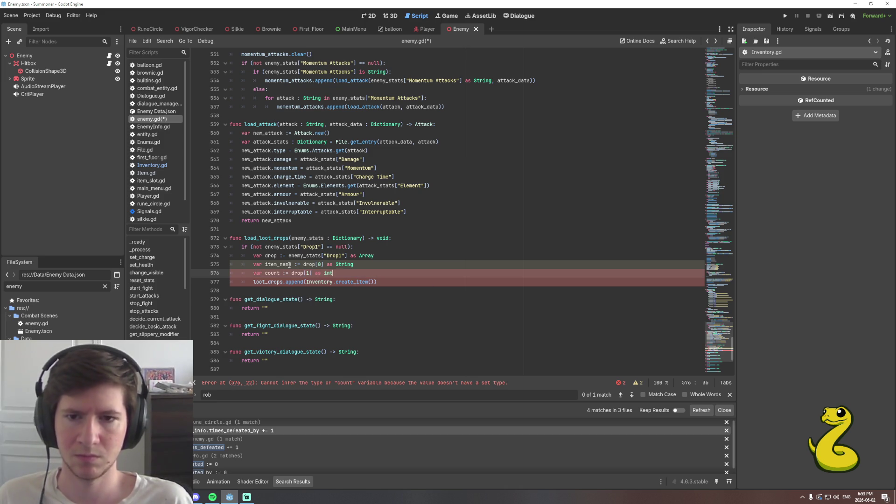
key("Escape")
Pass Enums.ItemIds.get(item_name) and count as the create_item arguments.
key("Down")
key("End")
key("Left")
key("Left")
type("Enu")
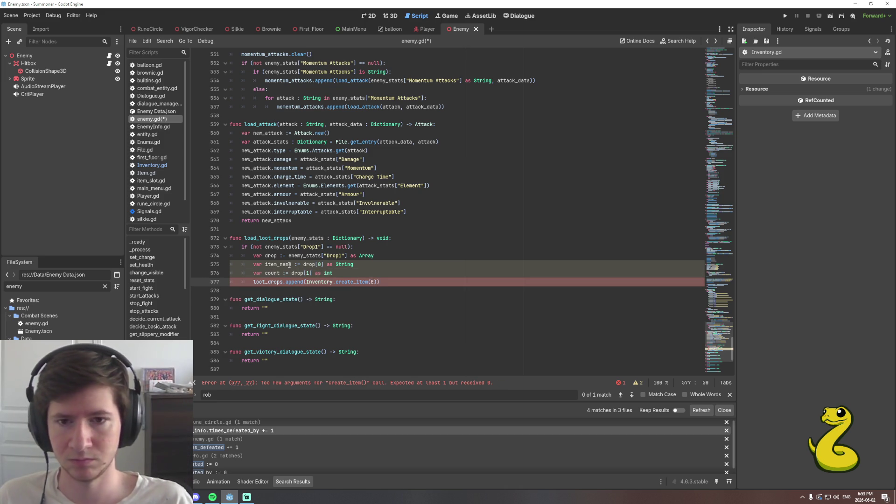
type("ms.I")
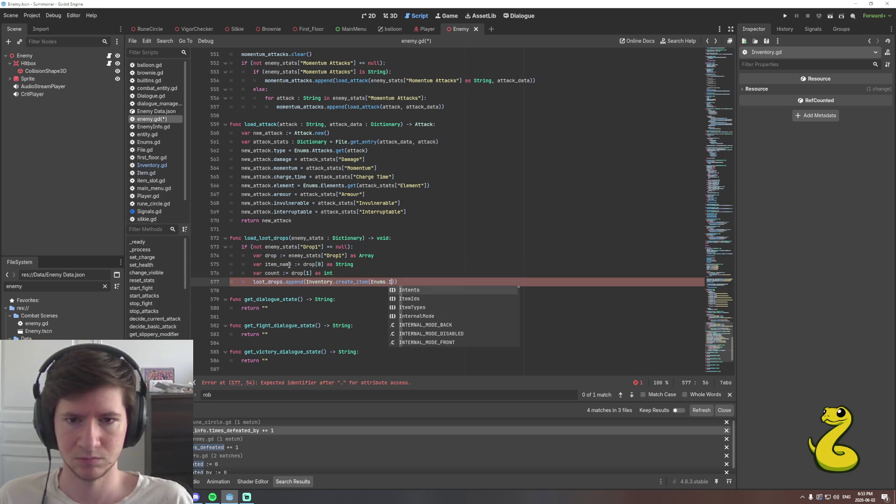
key("Down")
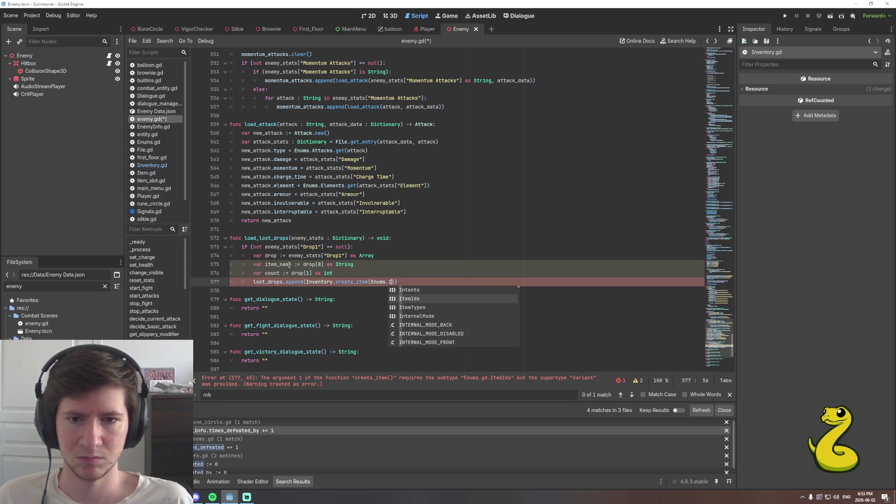
key("Return")
type(".f")
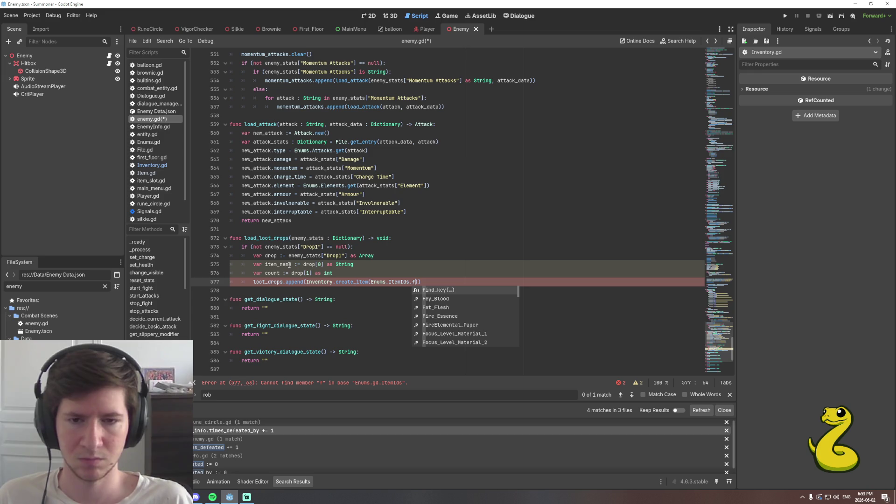
key("BackSpace")
type("get(")
key("Return")
type("item_name)")
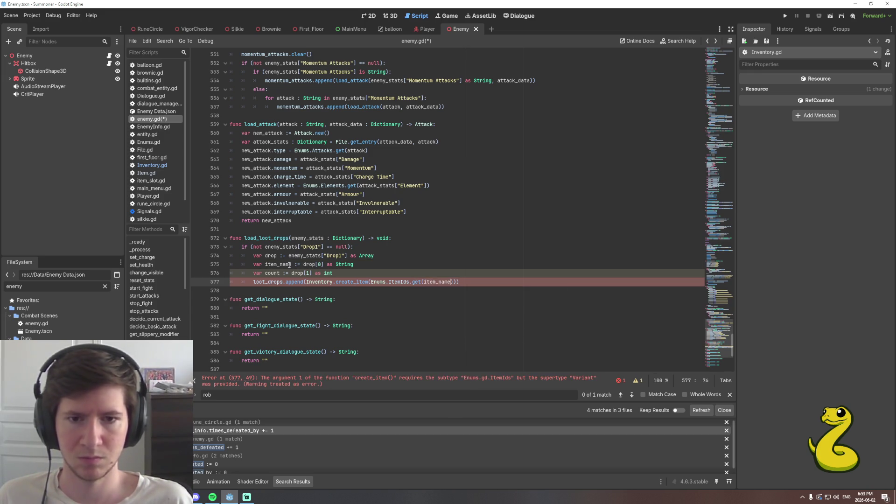
type(", count")
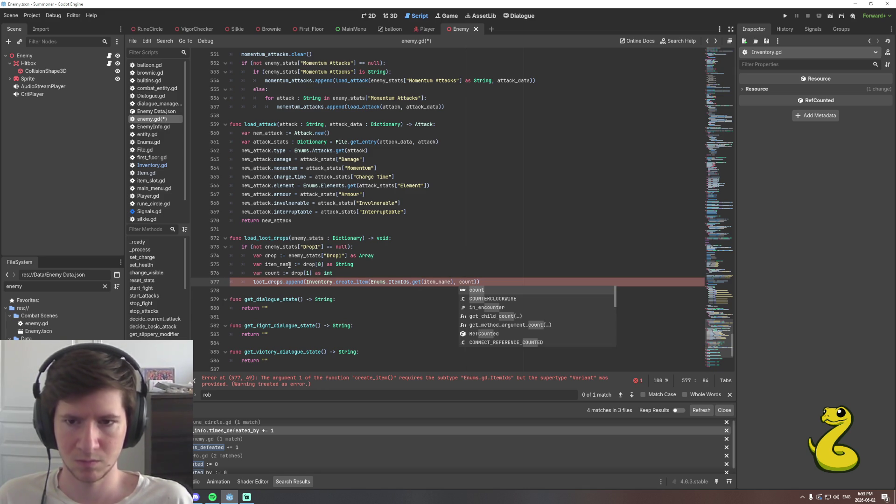
type(")")
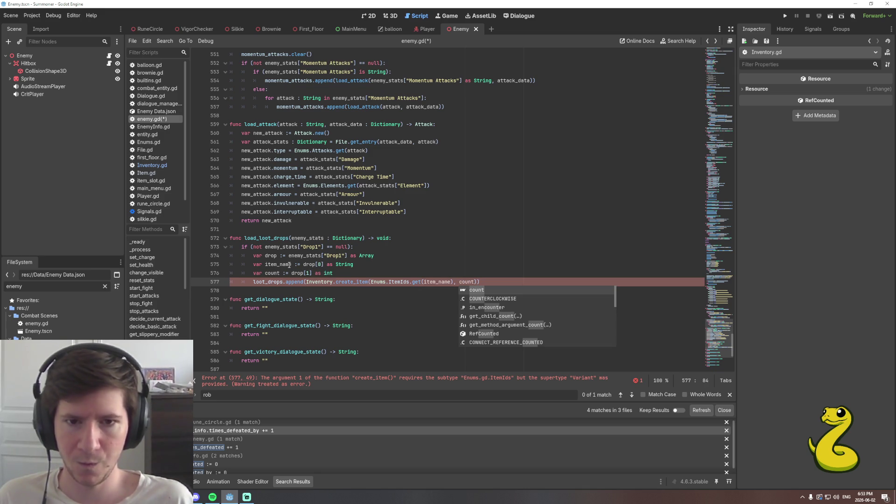
key("Left")
key("Left")
key("Left")
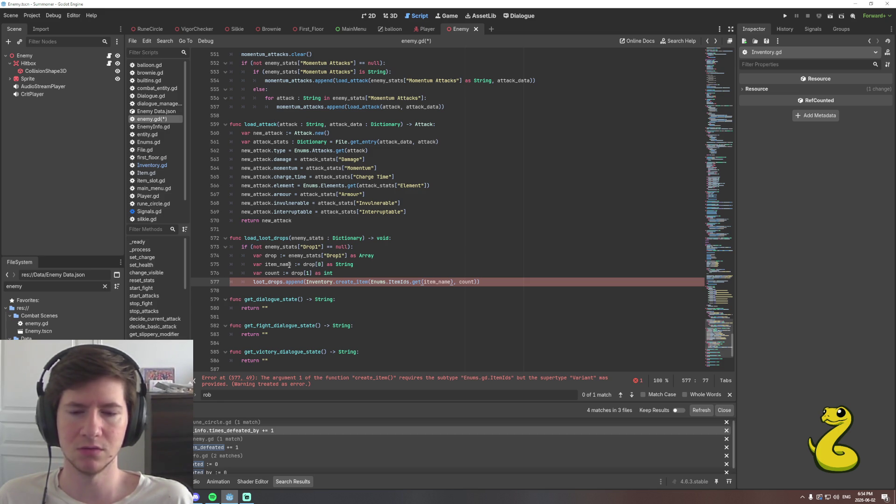
left_click(417, 283)
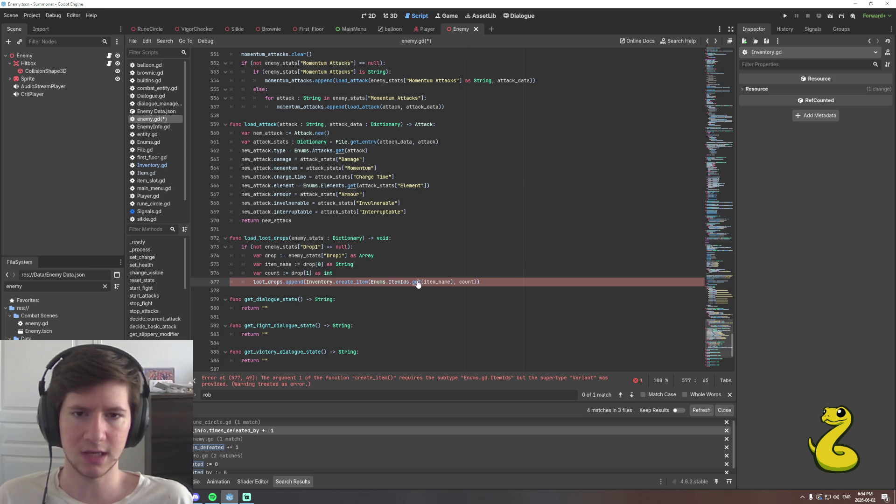
Check the Dictionary get() docs and cast the item lookup as Enums.ItemIds.
left_click(417, 282, "ctrl")
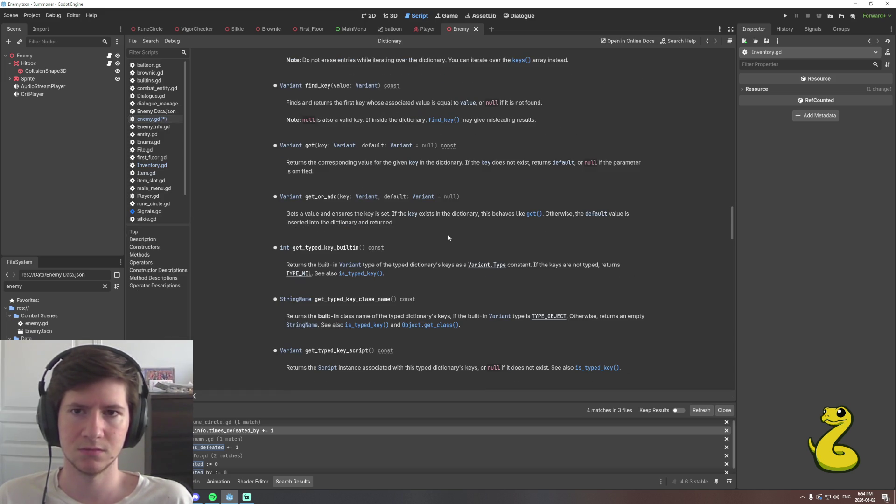
scroll(447, 238, "up", 3)
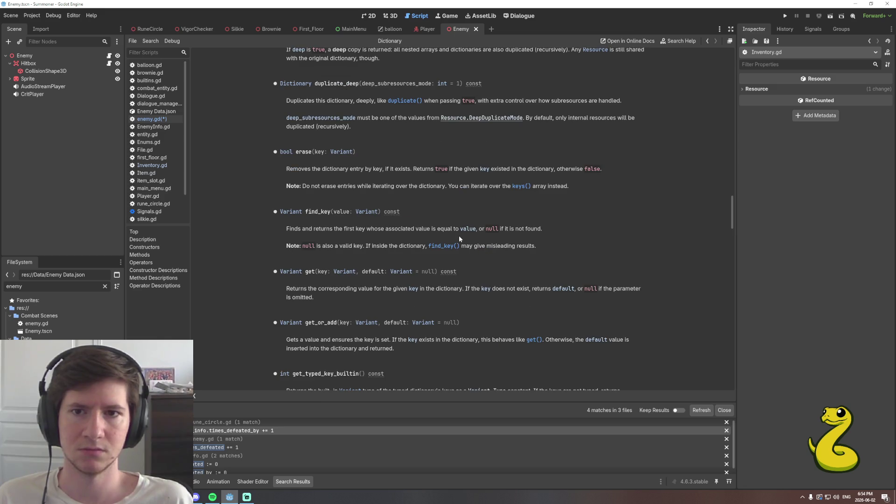
scroll(459, 235, "up", 1)
scroll(458, 235, "down", 5)
key("alt+Left")
left_click(451, 282)
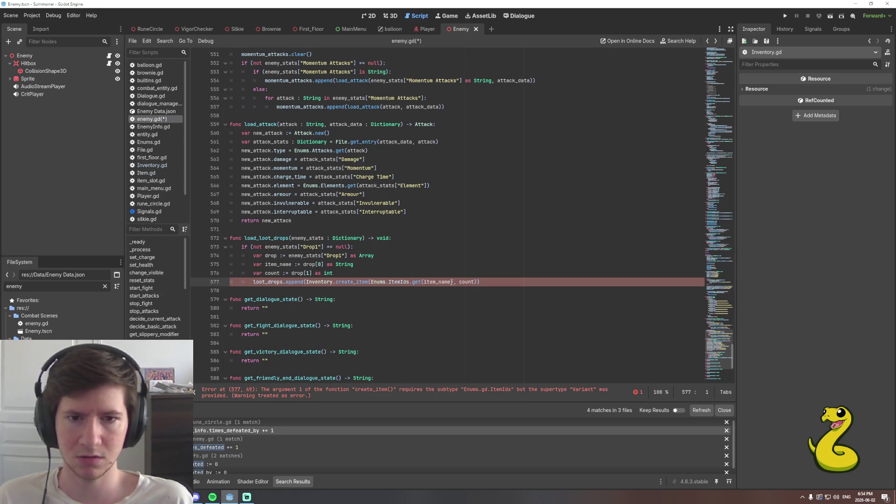
type("as E")
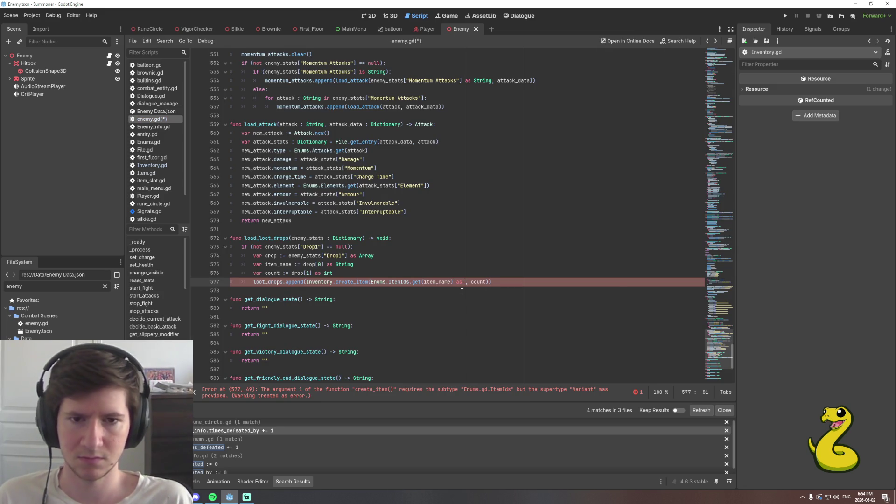
type("nums.It")
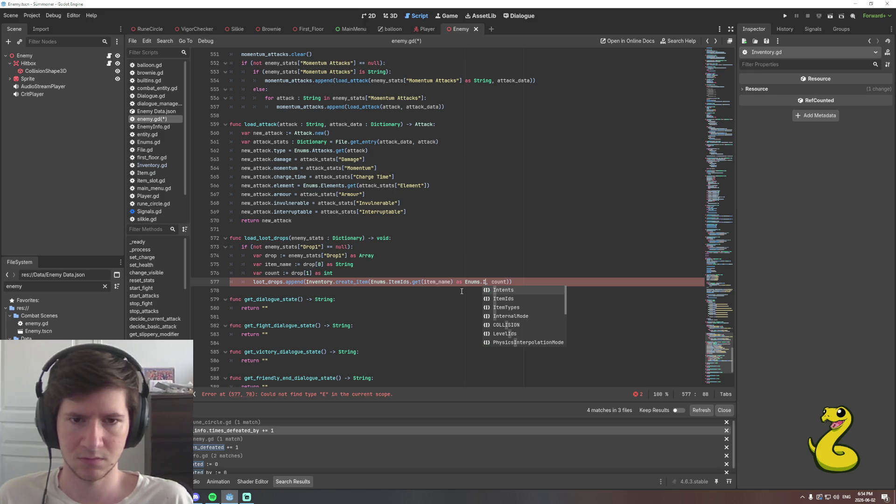
key("Return")
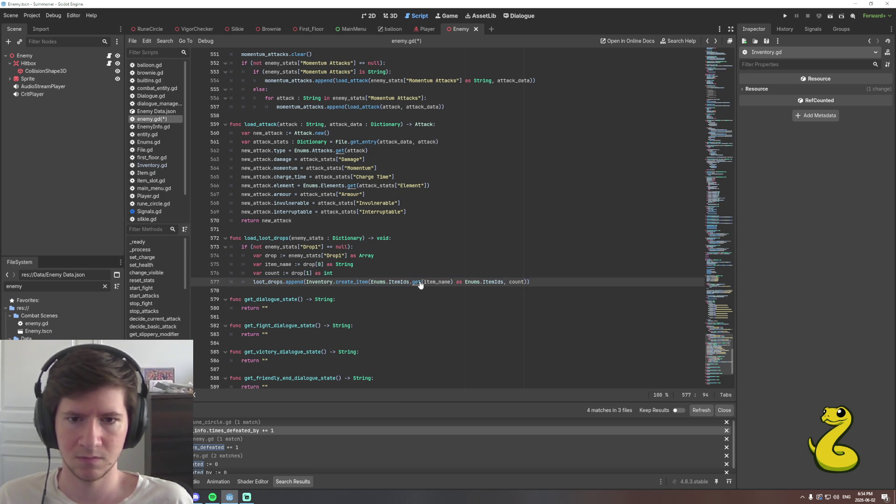
left_click(420, 282, "ctrl")
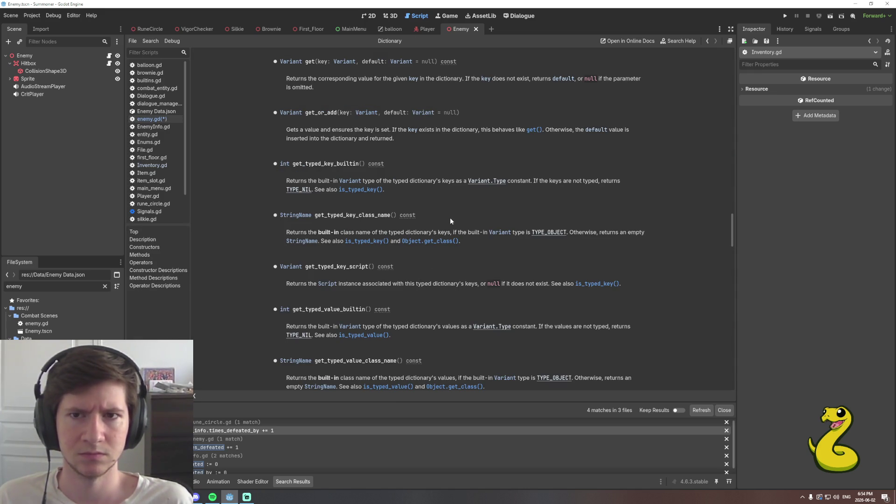
key("alt+Left")
Add an else branch after the Drop1 check that appends Item.new() to loot_drops.
left_click(536, 282)
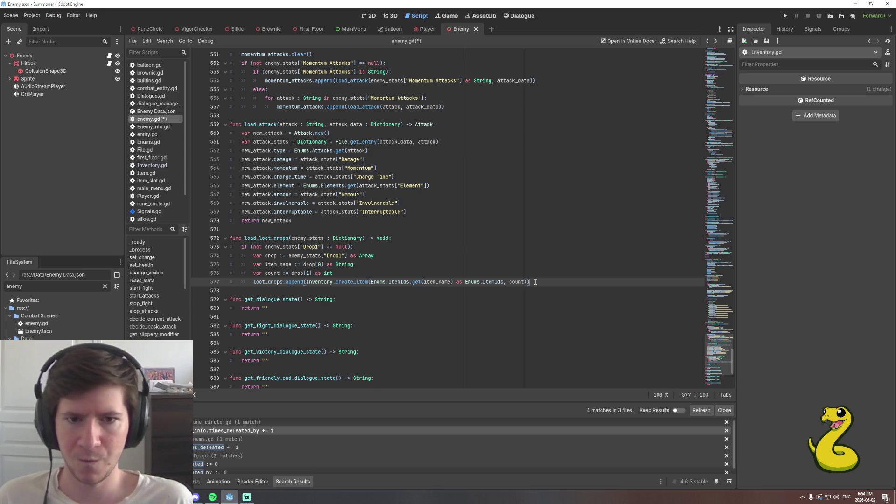
key("Return")
key("BackSpace")
type("else:")
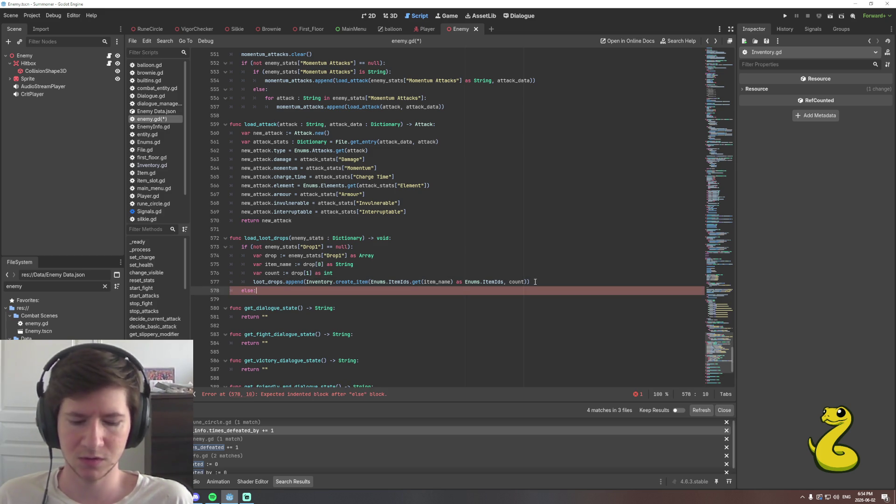
key("Return")
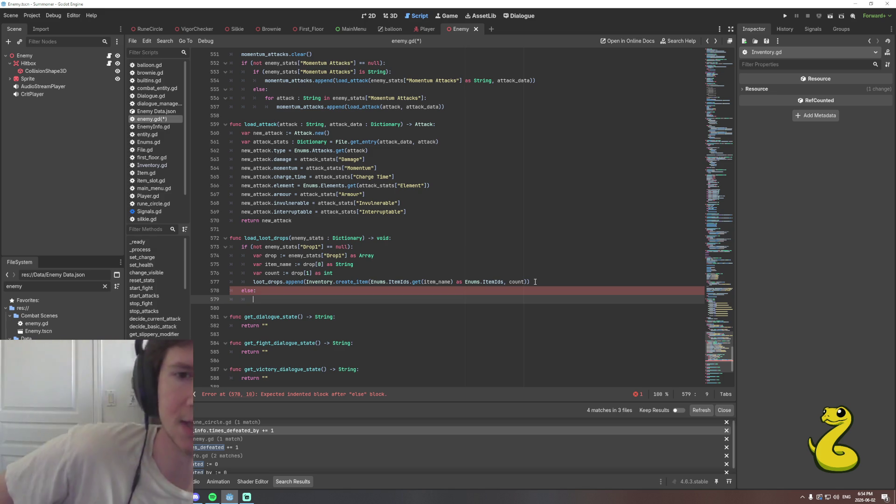
type("loo")
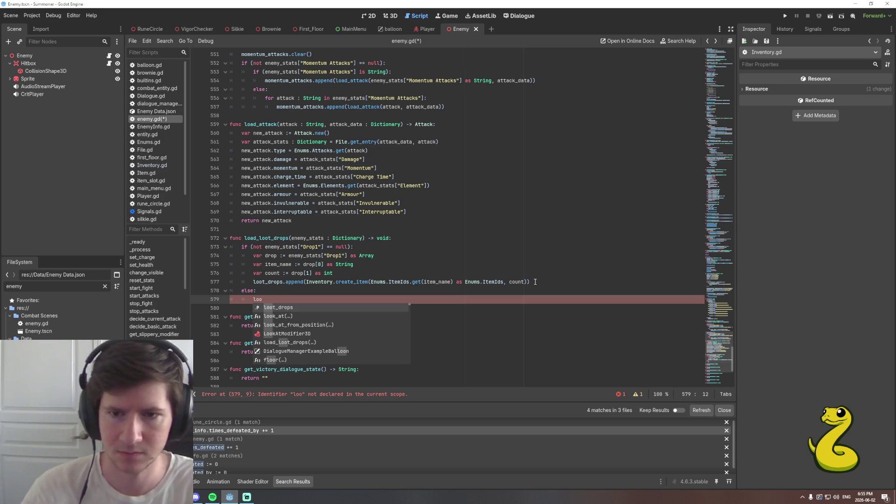
key("Return")
type(".")
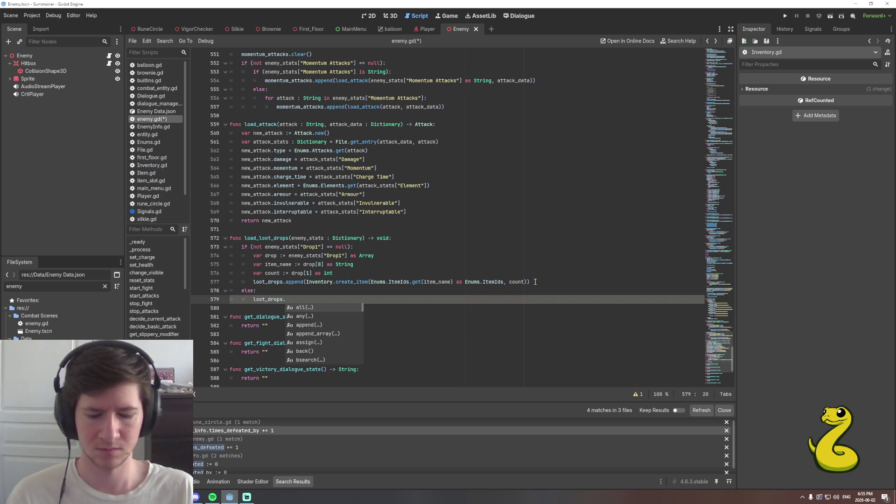
type("app")
key("Return")
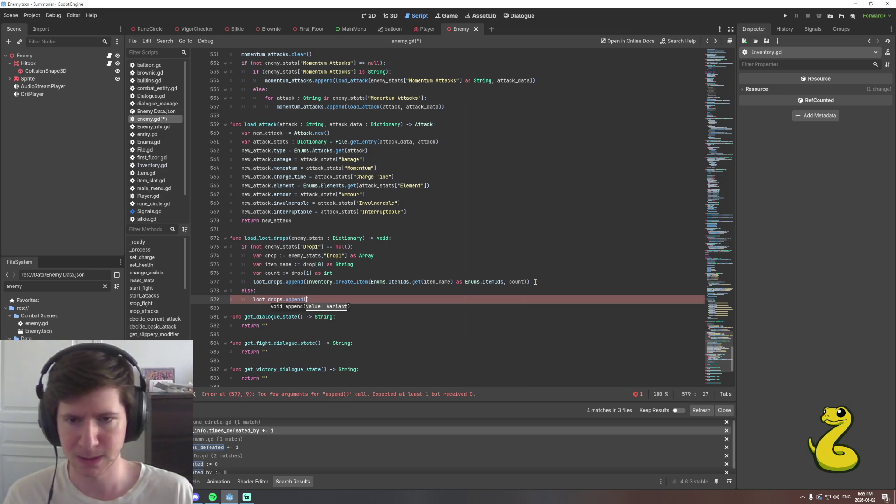
type("Item.")
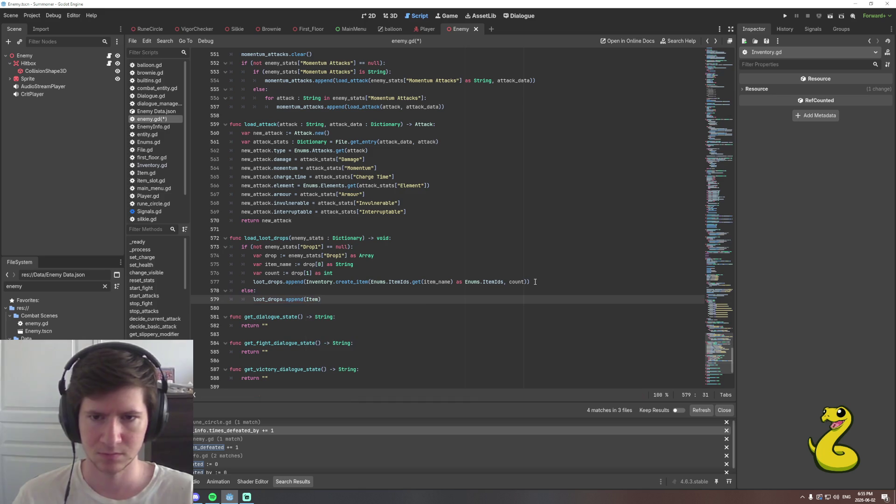
key("Return")
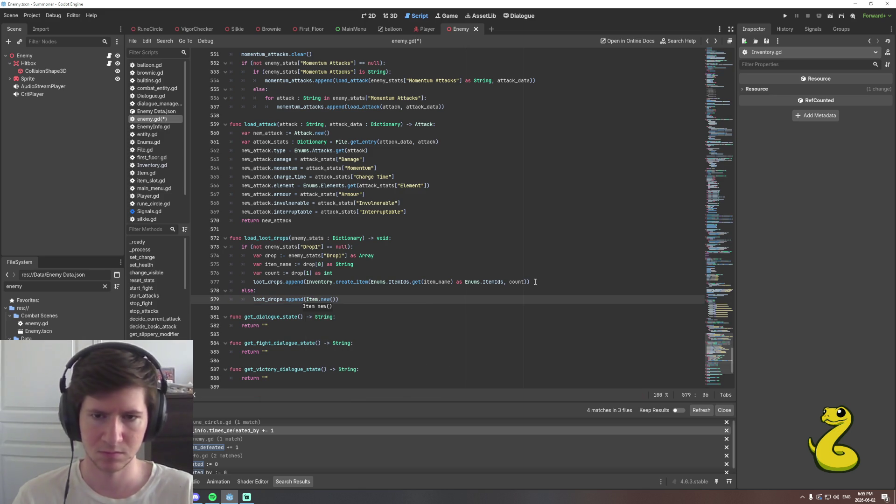
Peek at the Item class and ItemIds enum definitions, then return to line 579.
left_click(315, 299, "ctrl")
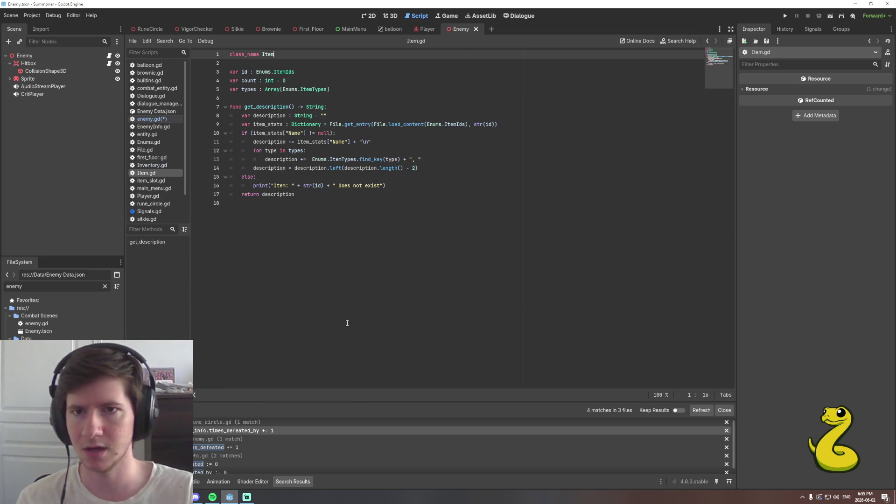
left_click(278, 71, "ctrl")
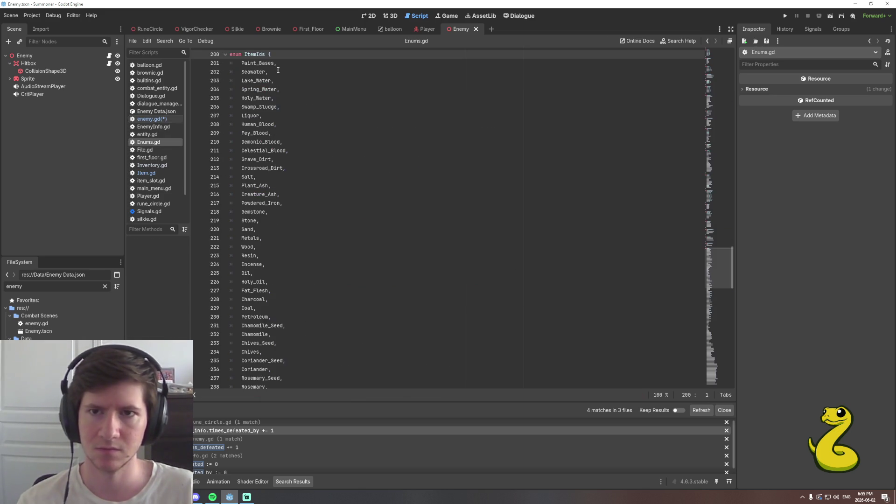
scroll(303, 215, "up", 4)
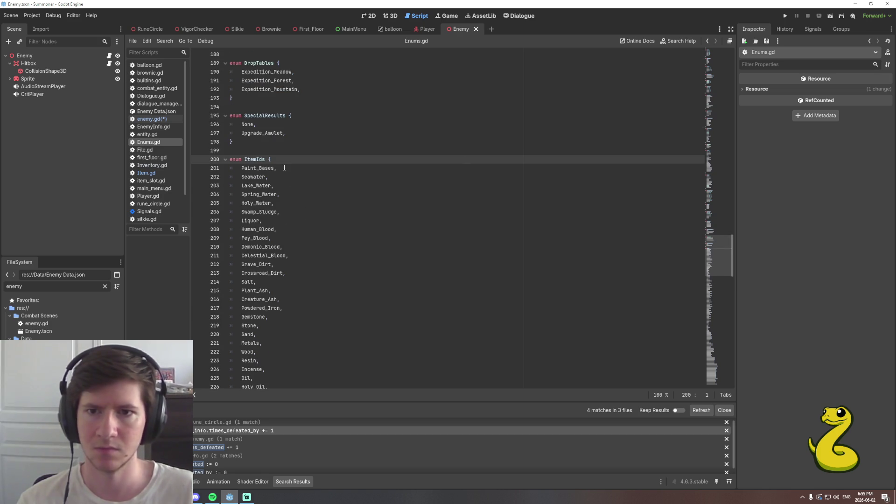
scroll(285, 169, "up", 15)
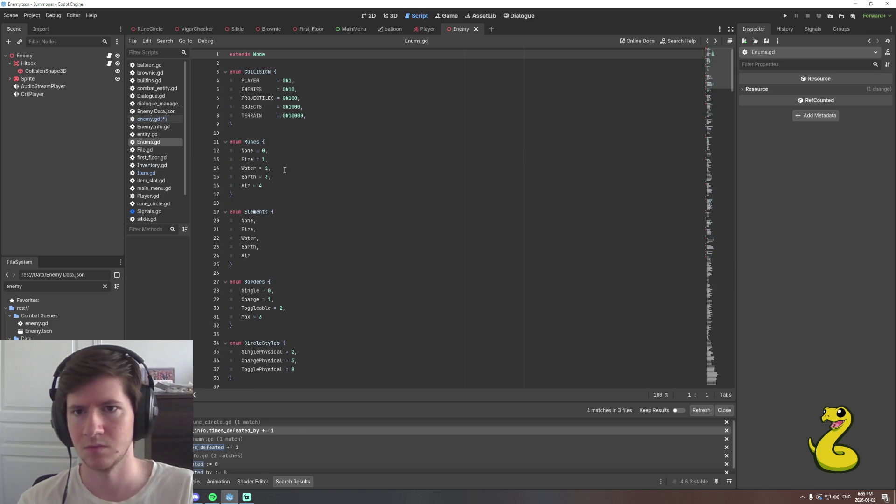
key("alt+Left")
key("alt+Left")
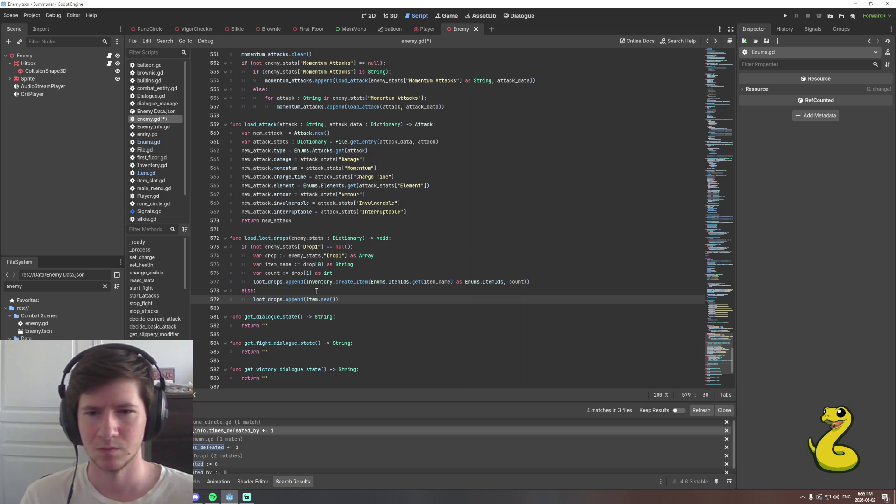
Change the else branch to loot_drops.append(null) and save enemy.gd.
key("BackSpace")
key("BackSpace")
key("BackSpace")
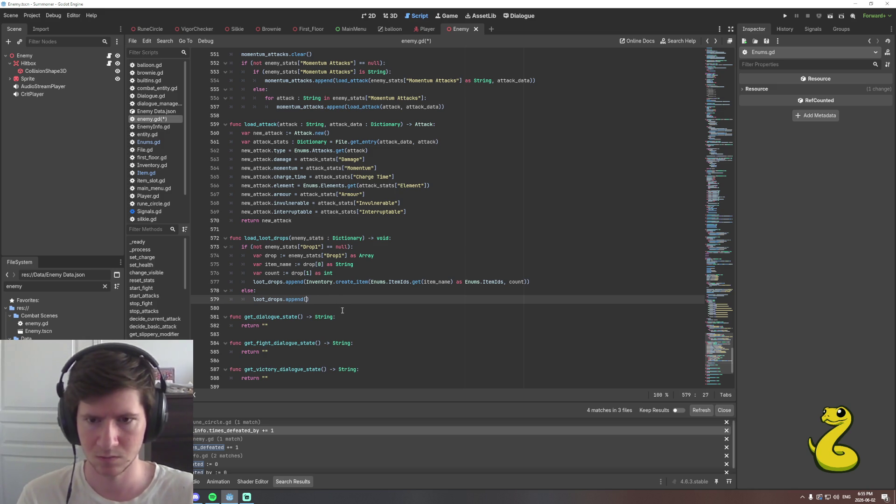
type("null)")
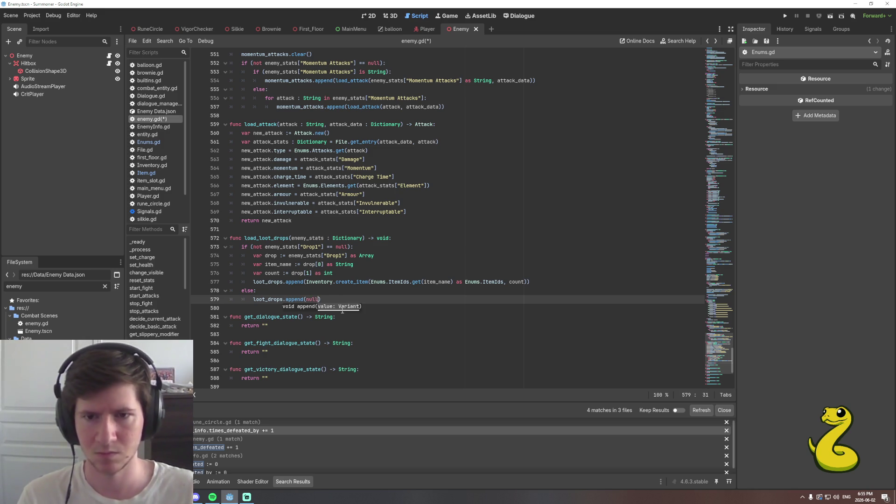
key("ctrl+s")
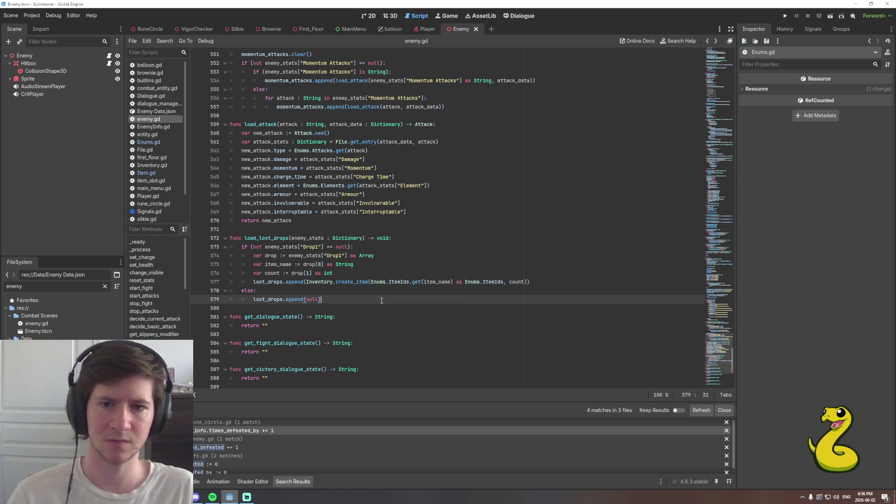
Copy the Drop1 if/else block on lines 573–579 and paste two copies below it.
key("shift+Home")
key("shift+Up")
key("shift+Up")
key("shift+Up")
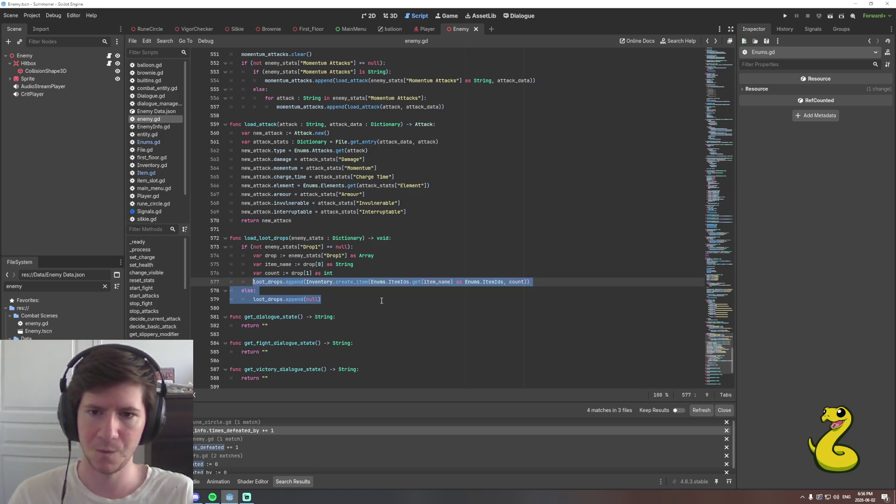
key("shift+Home")
key("ctrl+c")
left_click(381, 301)
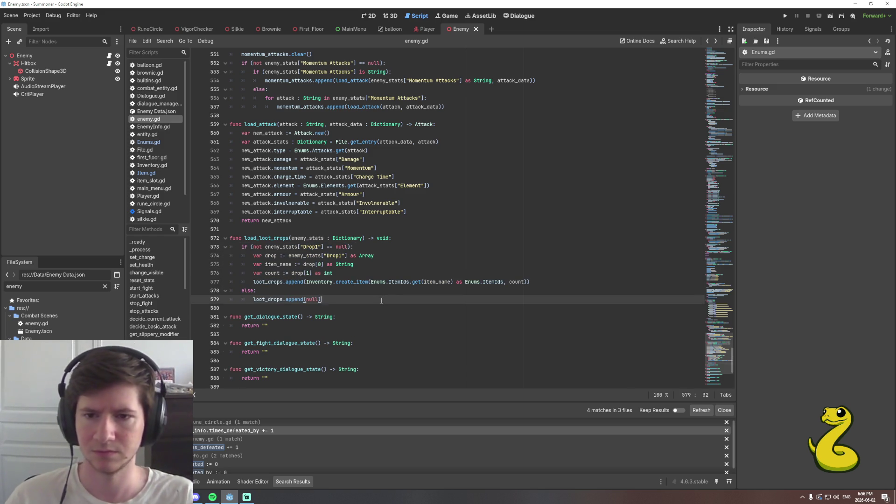
key("Return")
key("BackSpace")
key("Return")
key("ctrl+v")
key("Return")
key("BackSpace")
key("Return")
key("ctrl+v")
key("Up")
key("Up")
key("Up")
key("Up")
key("Up")
Change Drop1 to Drop2 and Drop3 in the pasted copies and save enemy.gd.
key("Down")
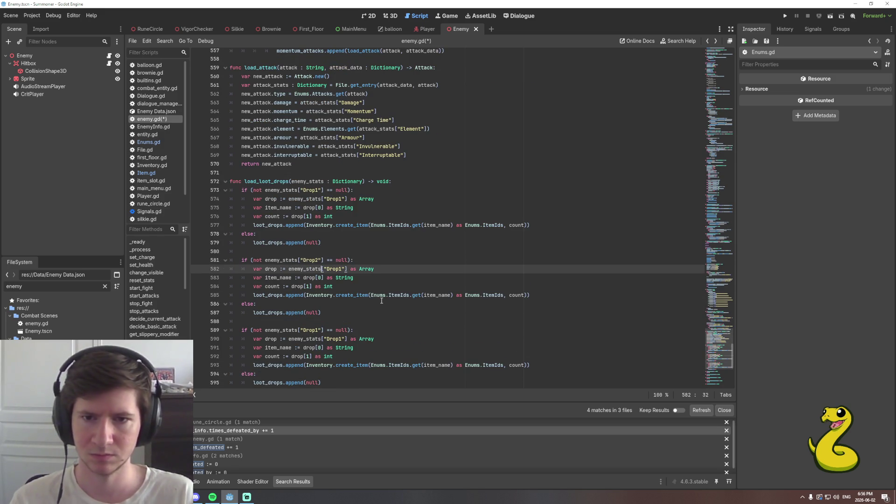
key("Right")
key("Right")
key("Delete")
type("2")
key("Down")
key("Down")
key("Down")
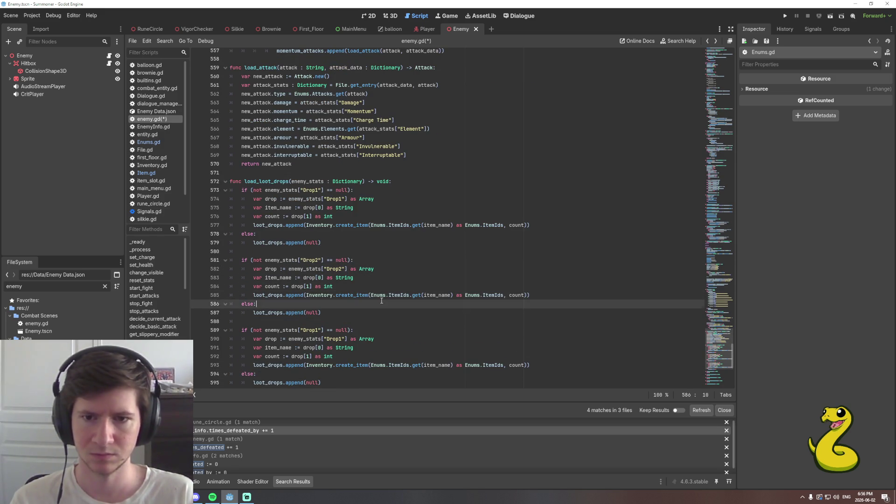
key("Down")
key("BackSpace")
type("3")
key("Down")
key("BackSpace")
type("3")
key("ctrl+s")
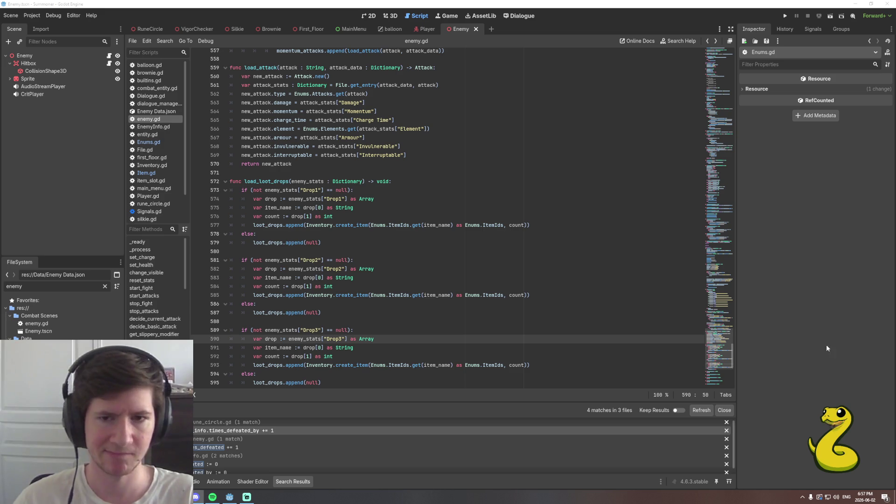
Review the new Drop2 and Drop3 blocks, then scroll back up to load_loot_drops at line 573.
left_click(424, 337)
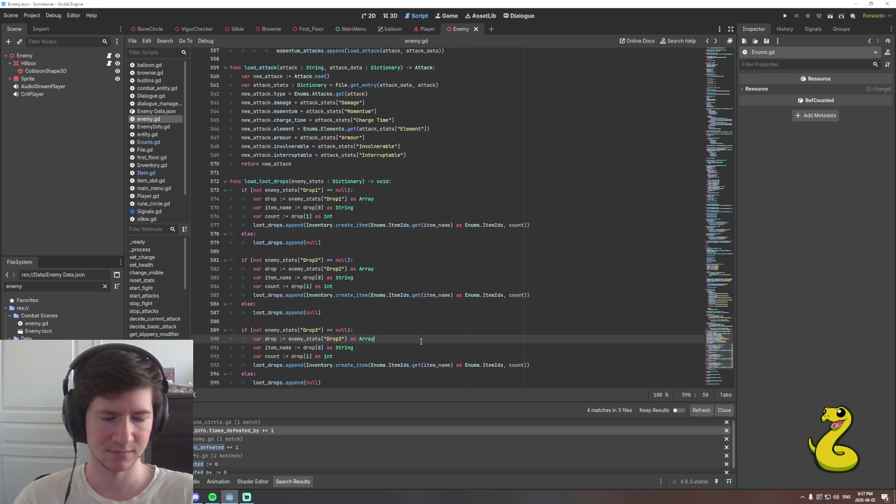
scroll(426, 294, "down", 1)
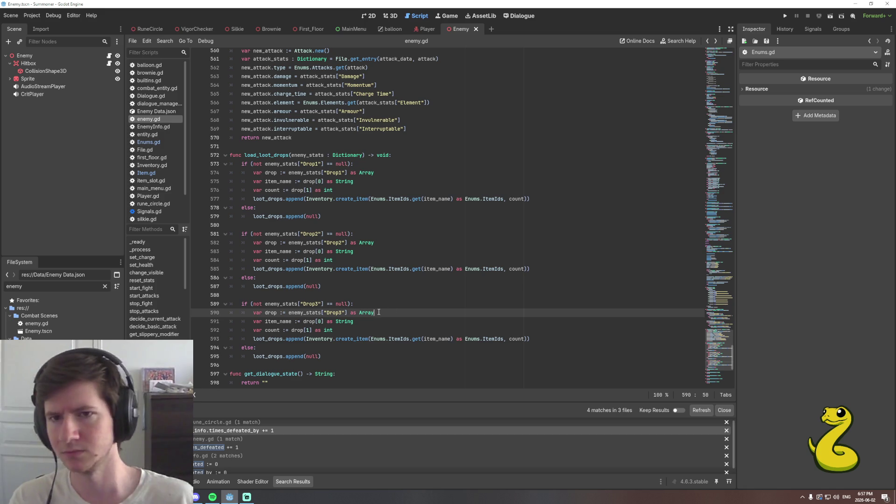
scroll(413, 291, "down", 1)
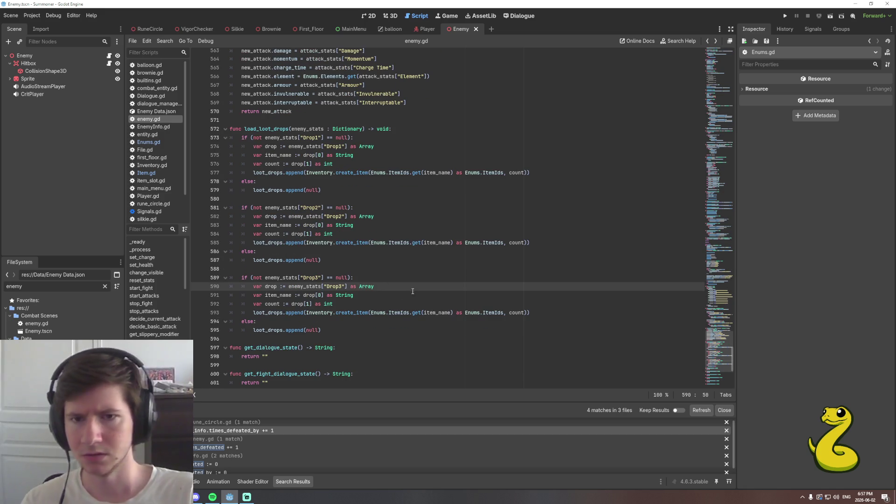
left_click(363, 304)
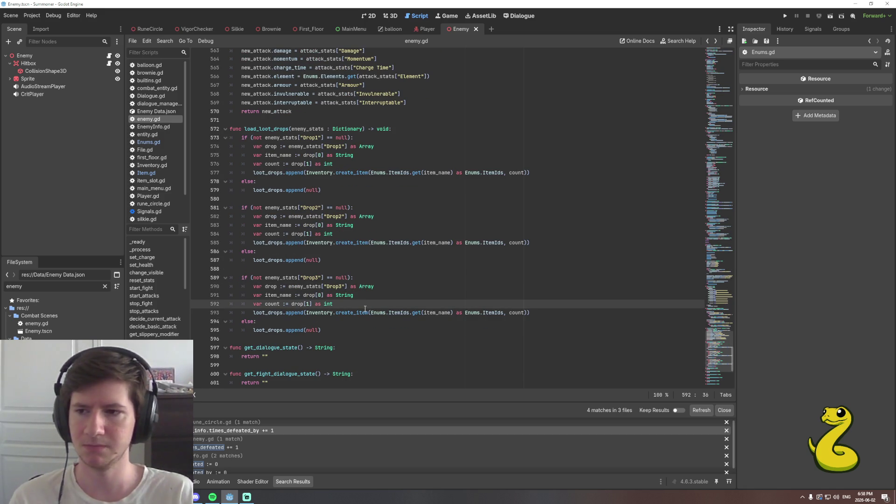
scroll(365, 309, "up", 2)
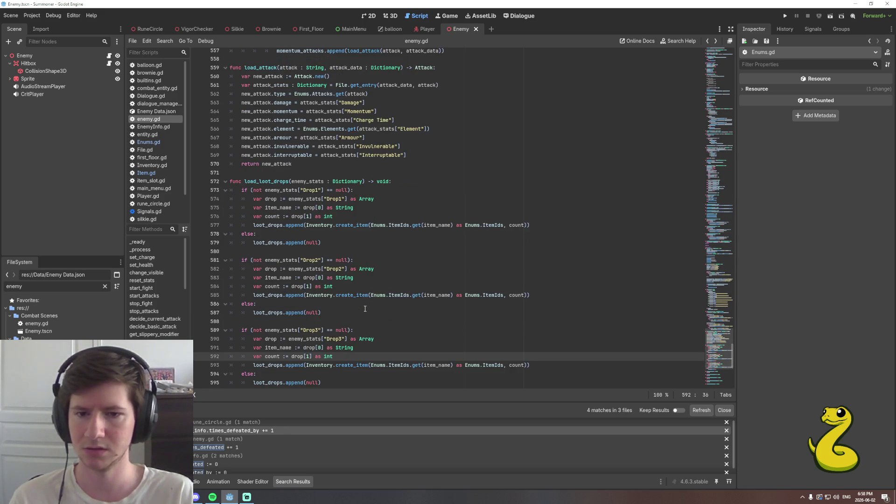
scroll(280, 301, "up", 4)
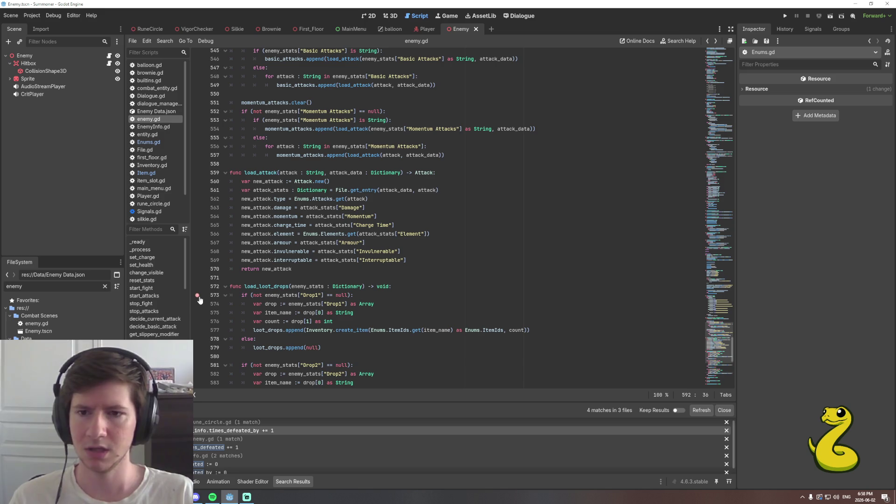
Run the project, start a New Game with Paint Start, summon RedCap_Paper and draw the first Focus.
key("F5")
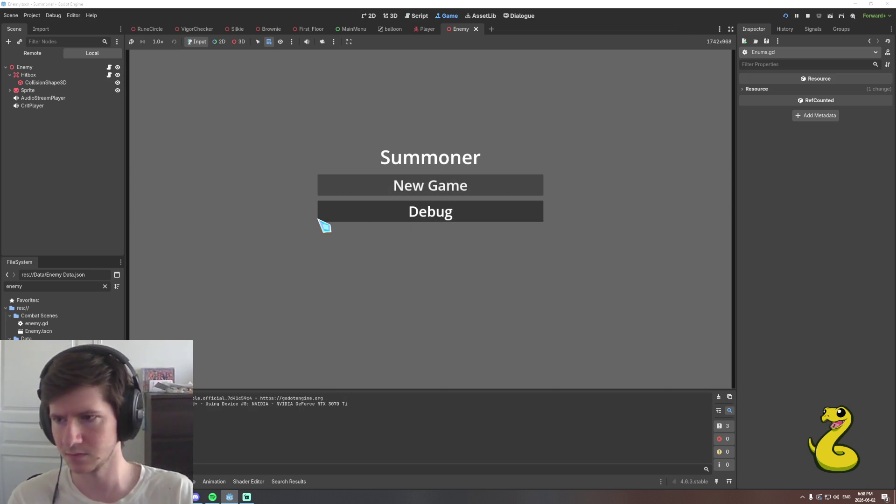
left_click(343, 192)
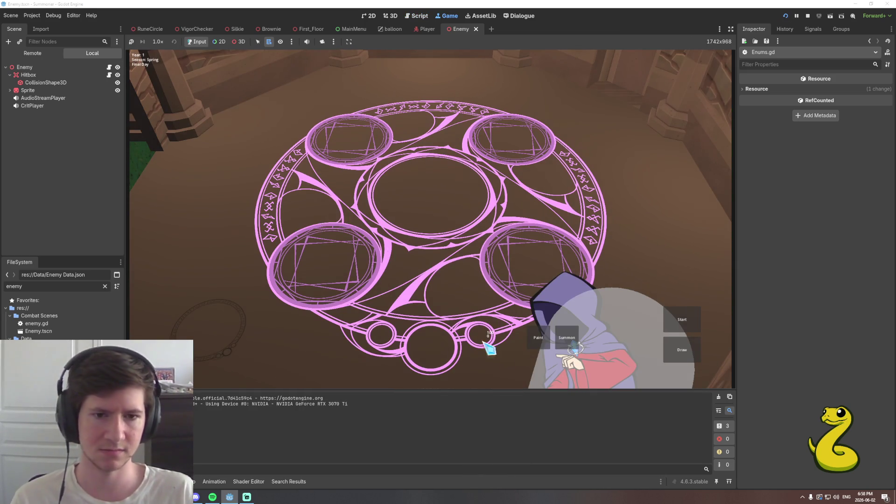
left_click(544, 340)
left_click(198, 94)
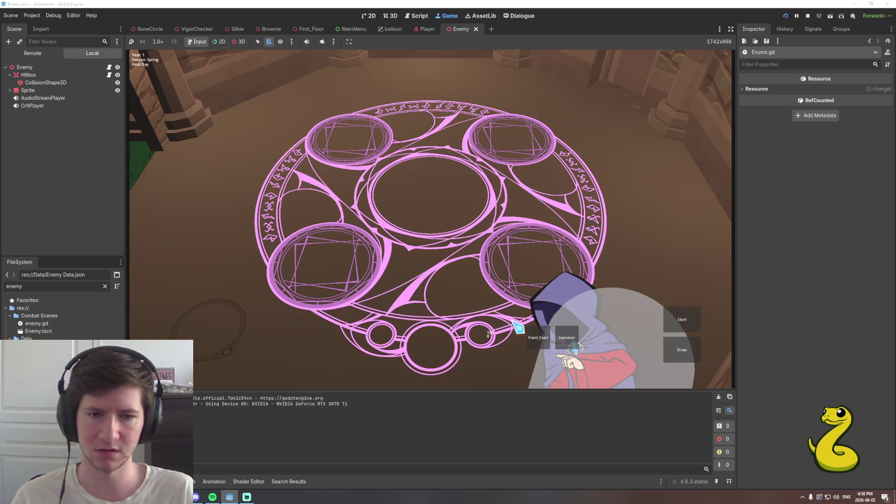
left_click(569, 341)
left_click(205, 99)
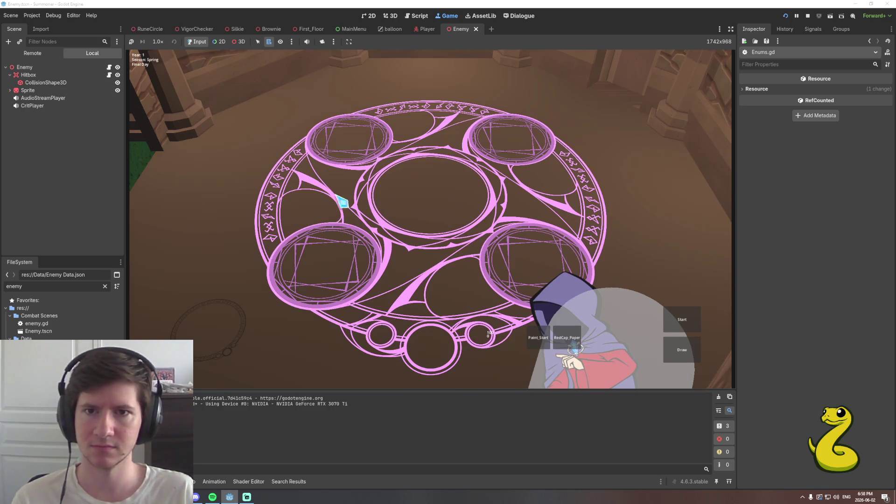
left_click(682, 350)
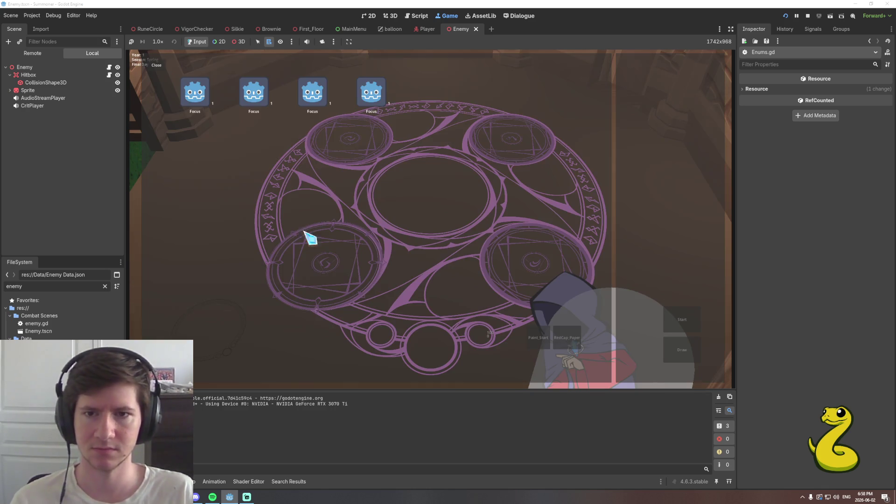
left_click(189, 98)
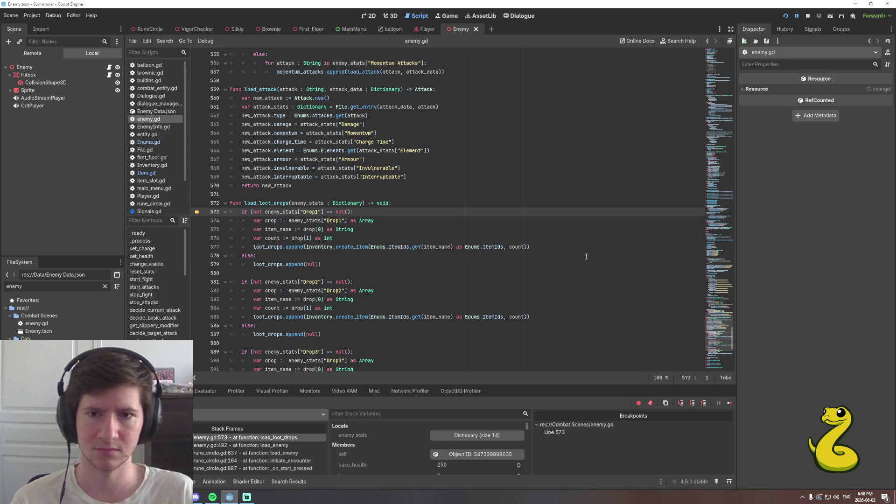
Step four lines into load_loot_drops and inspect the drop array in Locals.
left_click(692, 404)
left_click(693, 404)
left_click(692, 403)
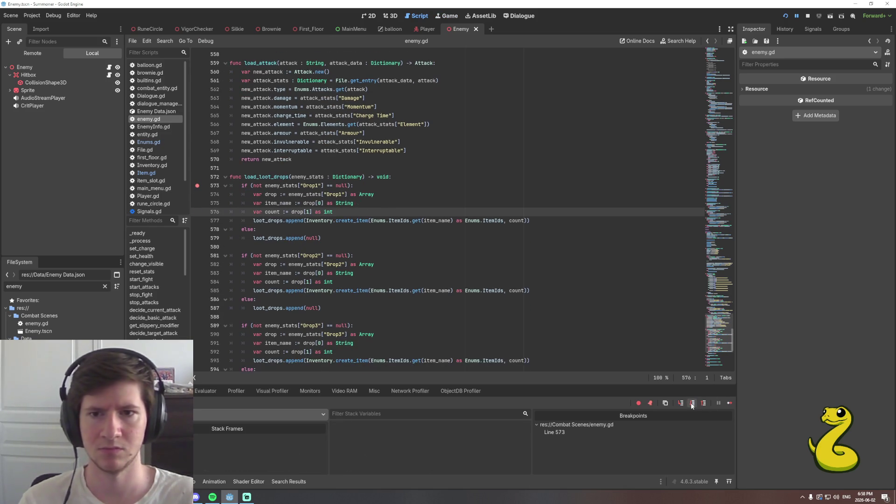
left_click(692, 404)
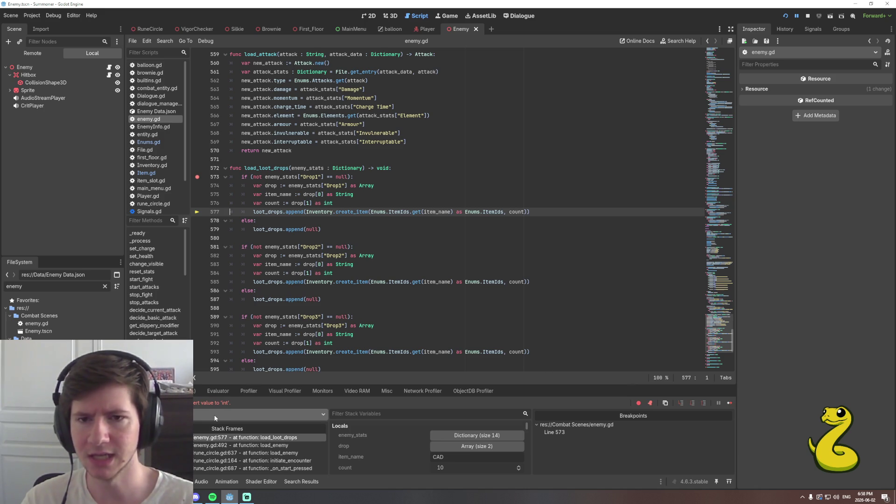
left_click(477, 447)
scroll(457, 430, "down", 1)
scroll(454, 439, "up", 1)
left_click(455, 441)
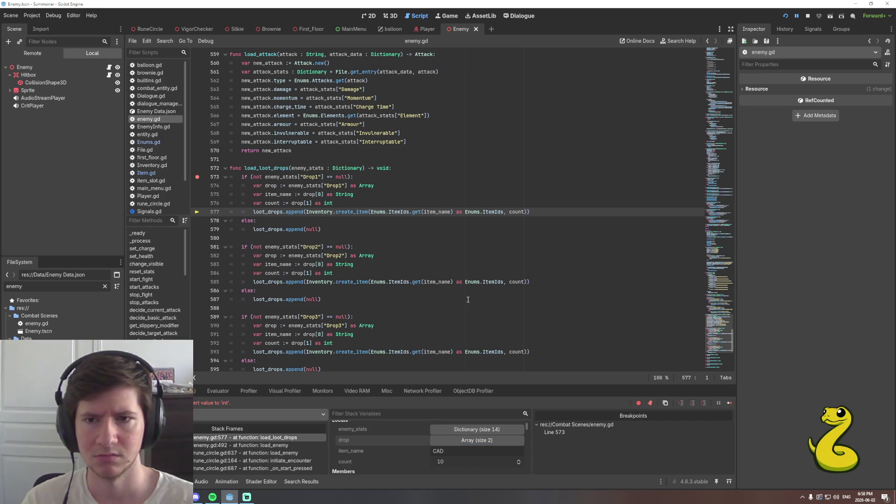
Set a breakpoint on line 581 and resume the paused game.
scroll(467, 299, "down", 1)
scroll(456, 315, "up", 2)
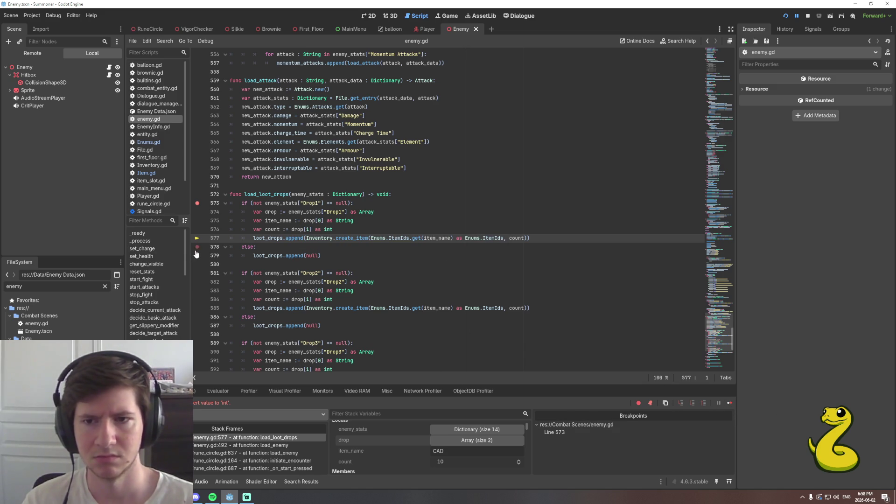
left_click(197, 273)
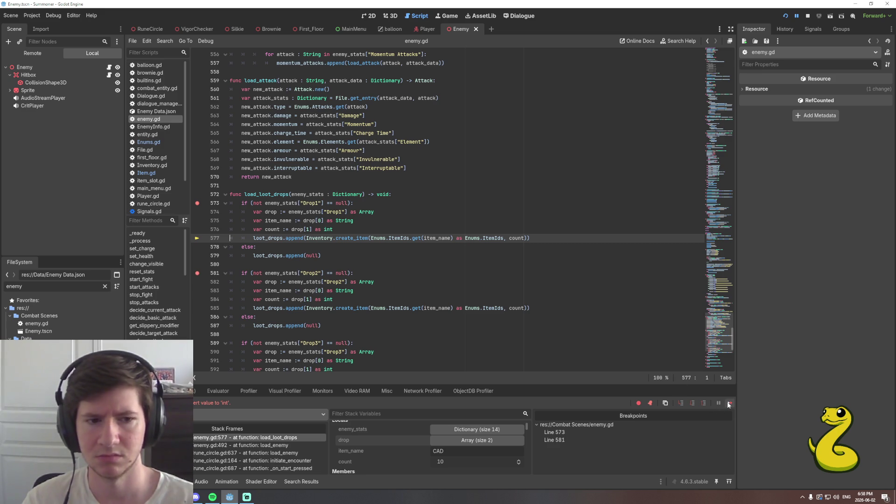
left_click(728, 403)
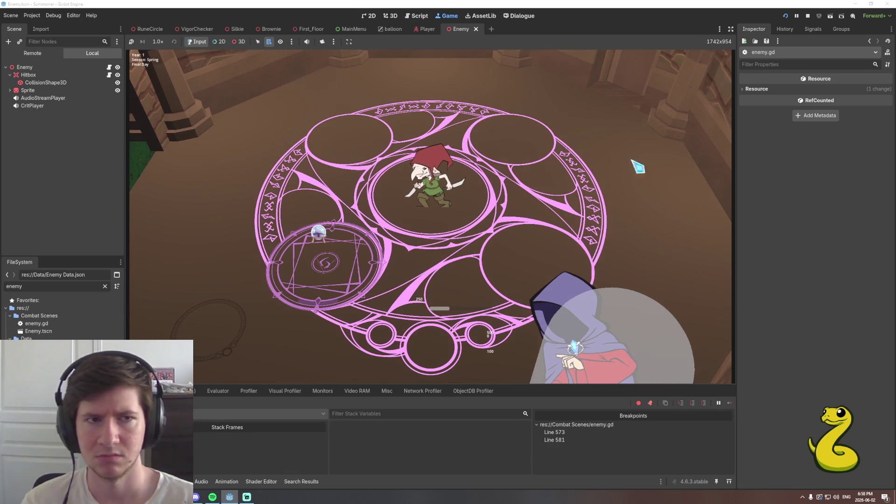
Relaunch the game, summon RedCap_Paper, place a focus, and start the encounter to pause at line 573.
left_click(785, 15)
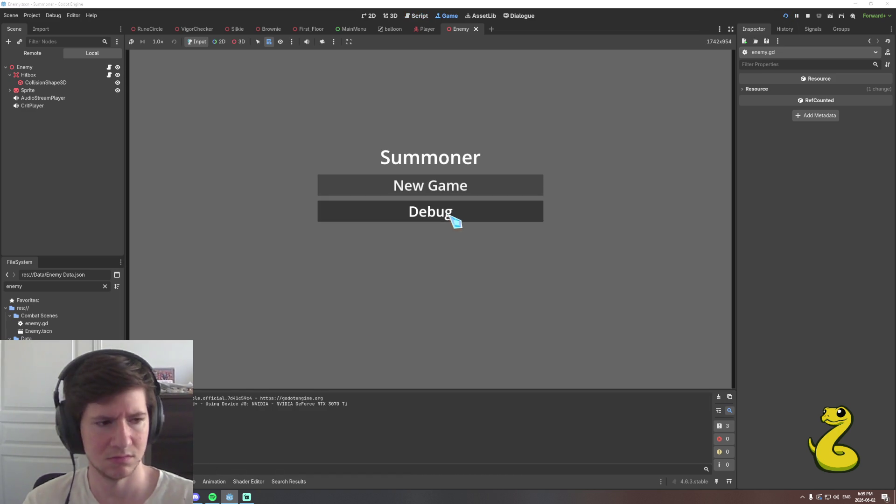
left_click(450, 216)
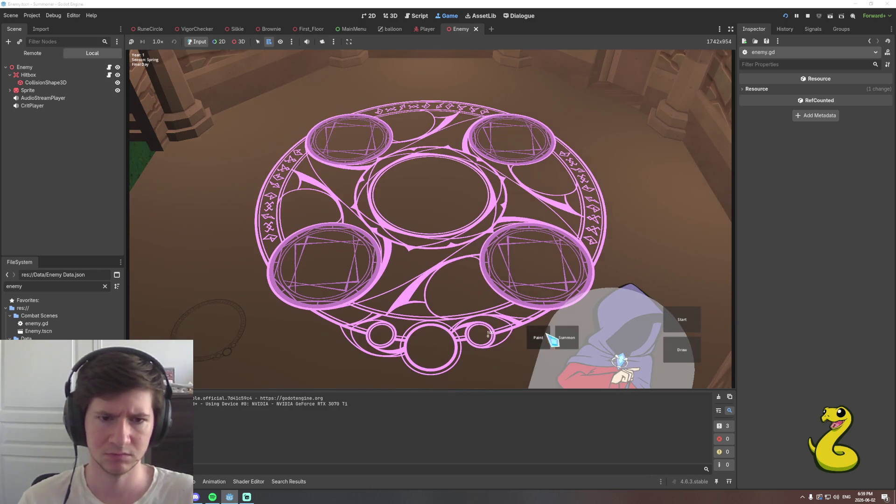
left_click(538, 337)
left_click(195, 92)
left_click(539, 334)
left_click(196, 94)
left_click(682, 350)
left_click(345, 177)
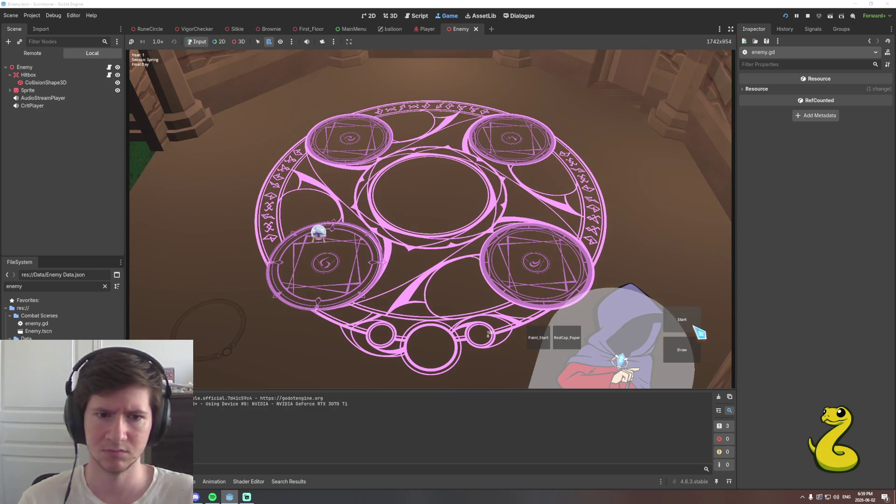
left_click(676, 315)
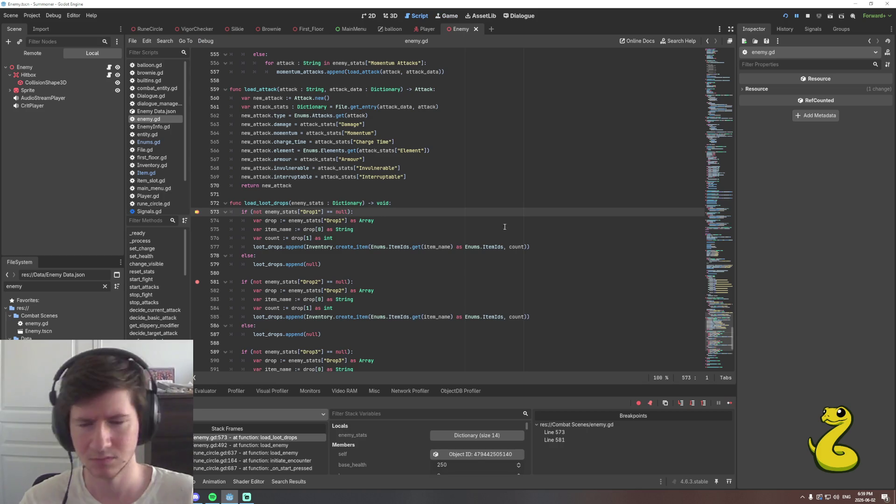
Step to line 577, confirming in Locals that drop holds CAD with count 10.
left_click(693, 404)
left_click(693, 404)
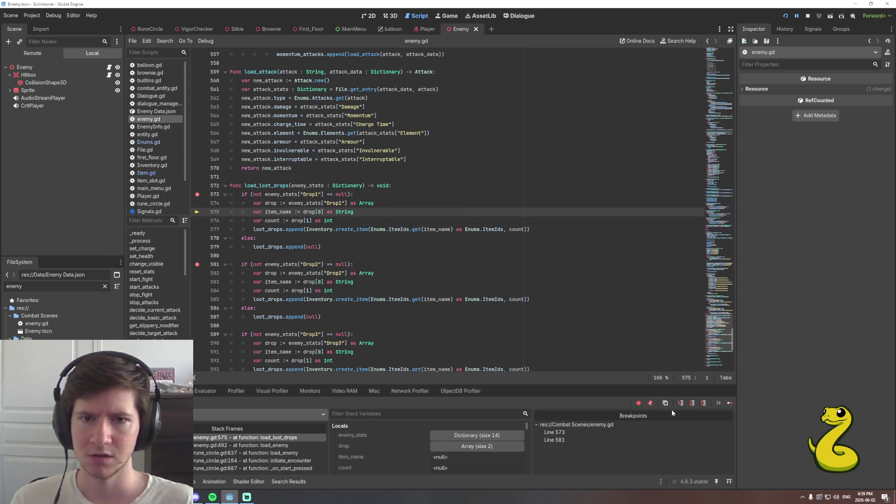
left_click(460, 446)
scroll(446, 448, "down", 1)
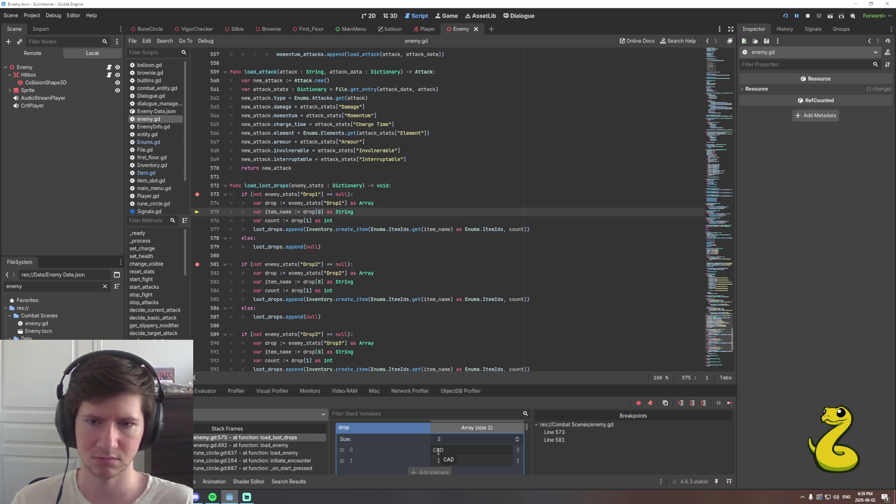
left_click(682, 402)
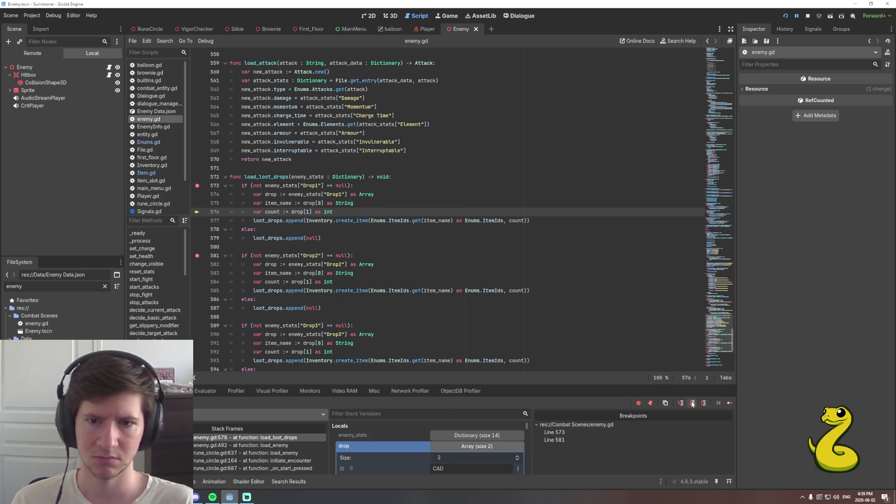
left_click(437, 446)
scroll(437, 448, "down", 1)
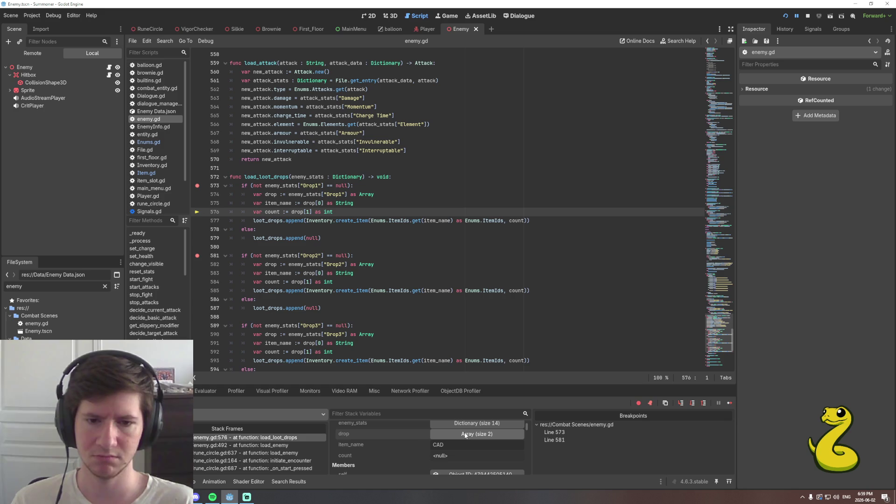
left_click(690, 405)
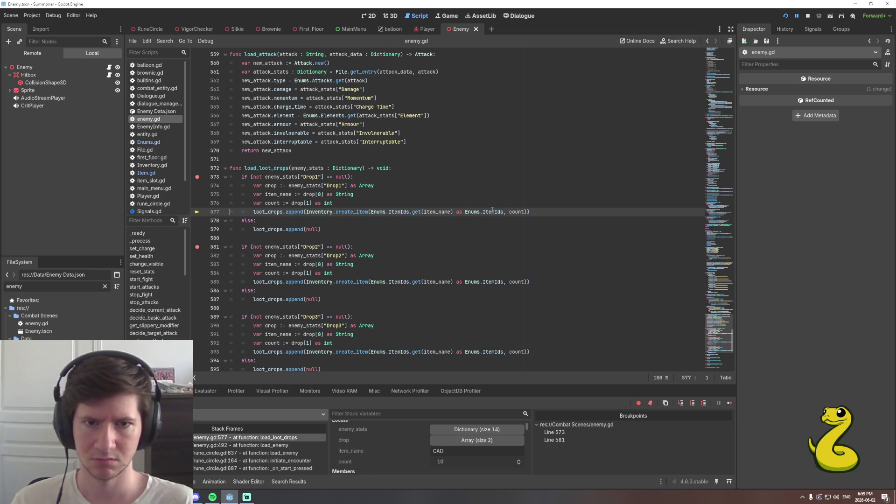
mouse_move(499, 211)
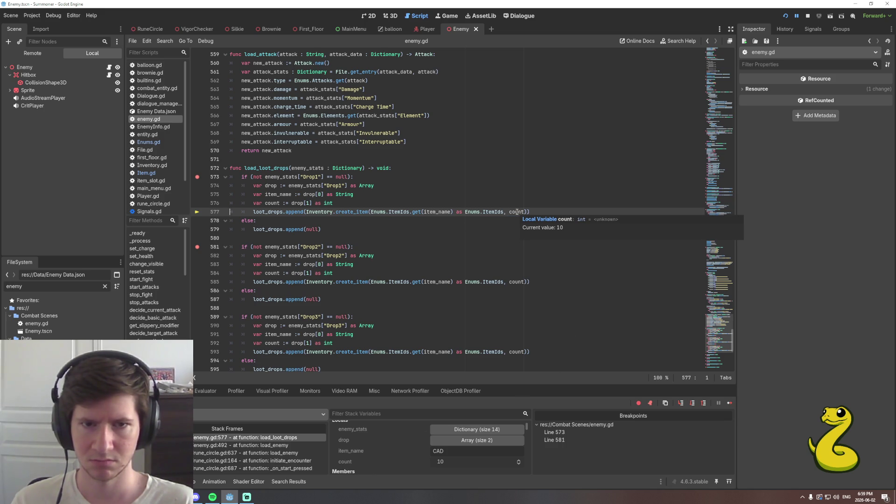
Step into item creation and jump to the end of the ItemIds enum in Enums.gd.
left_click(680, 403)
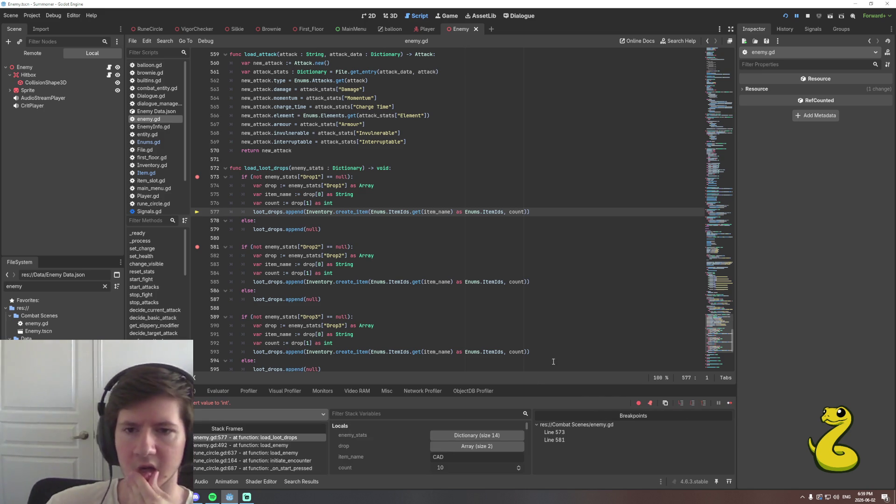
left_click(395, 212, "ctrl")
key("ctrl+End")
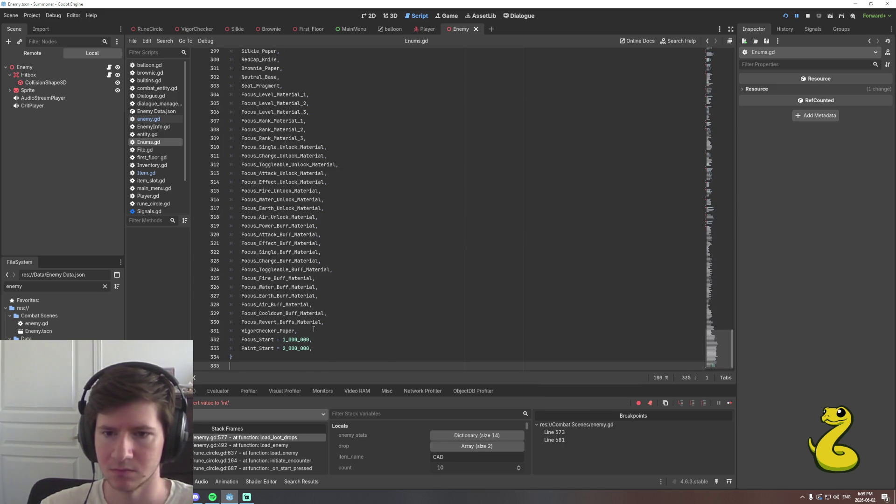
left_click(313, 329)
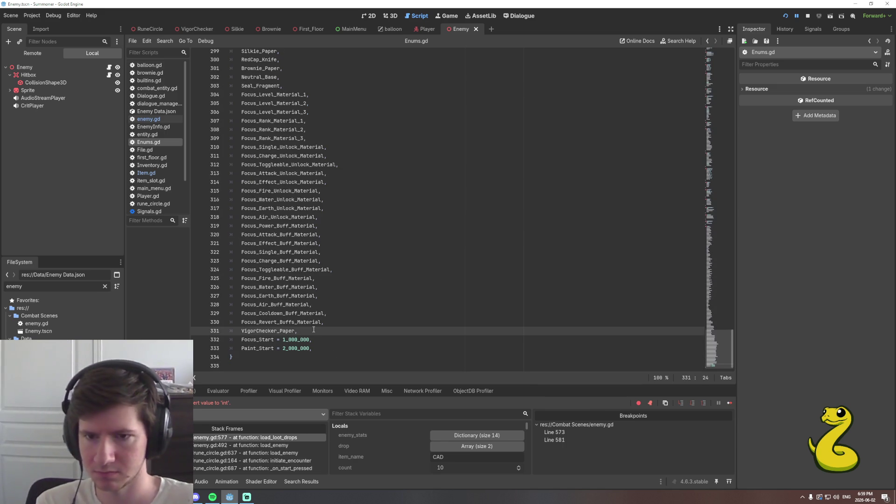
Add CAD after VigorChecker_Paper in the ItemIds enum and save Enums.gd.
key("Return")
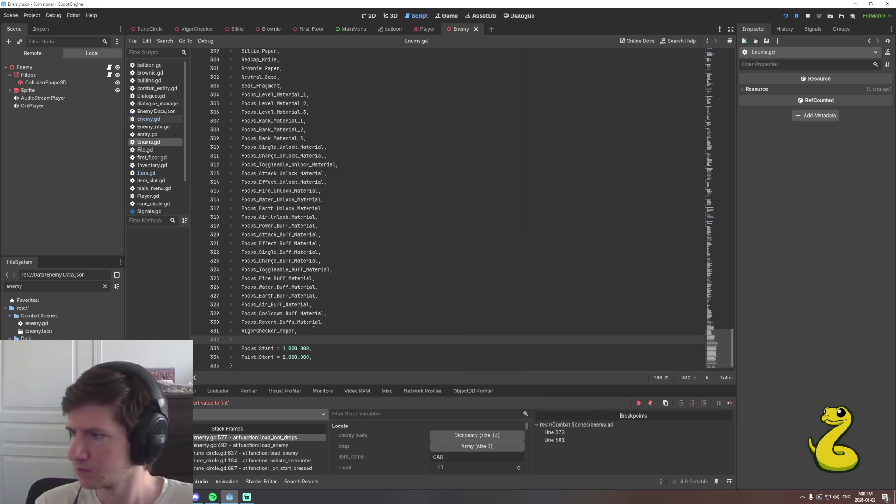
type("CAD,")
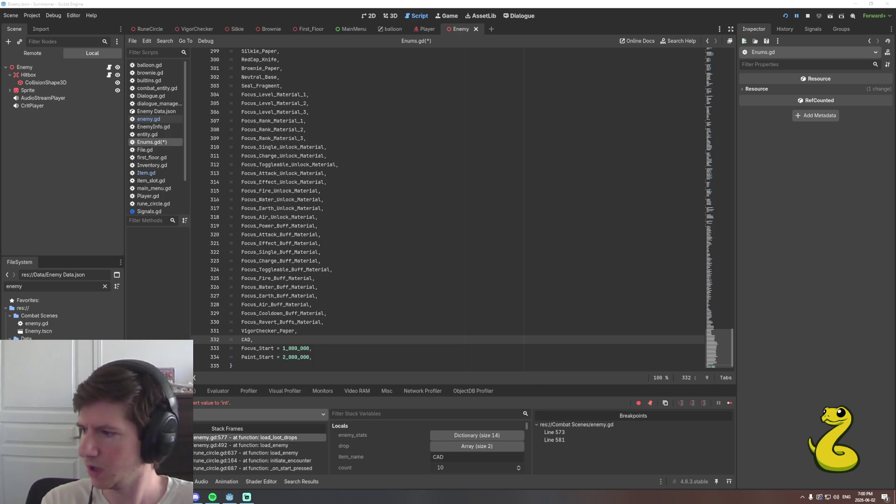
left_click(279, 343)
key("ctrl+s")
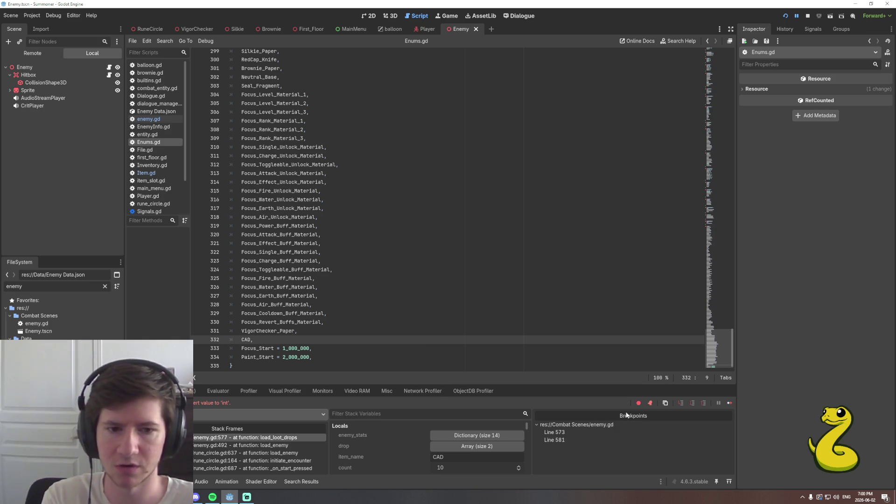
Rerun the game, summon RedCap_Paper with a focus, and start the encounter.
left_click(788, 19)
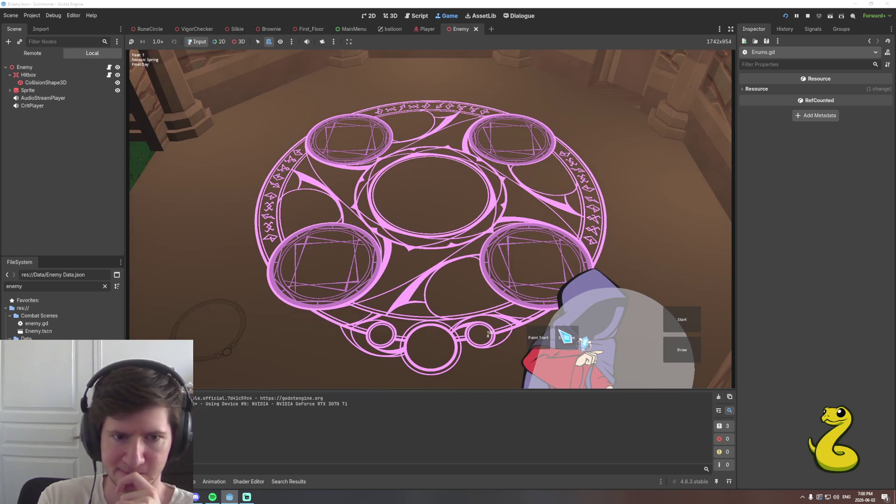
left_click(562, 332)
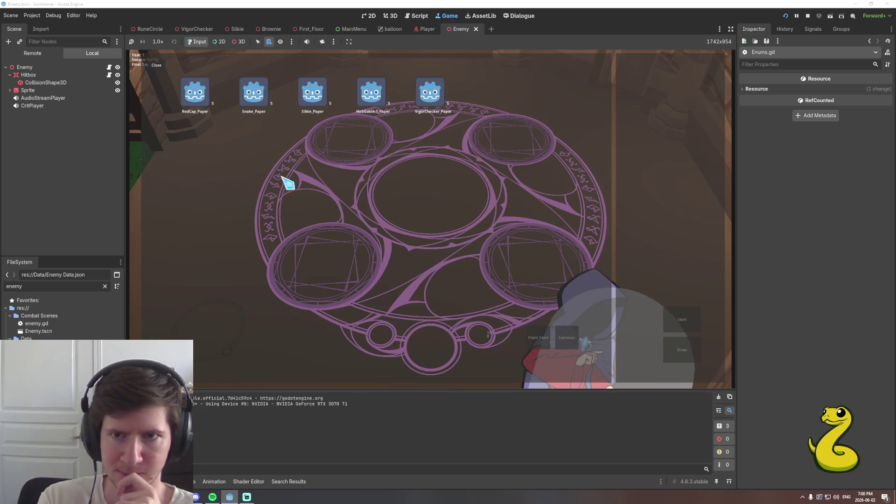
left_click(201, 98)
left_click(670, 357)
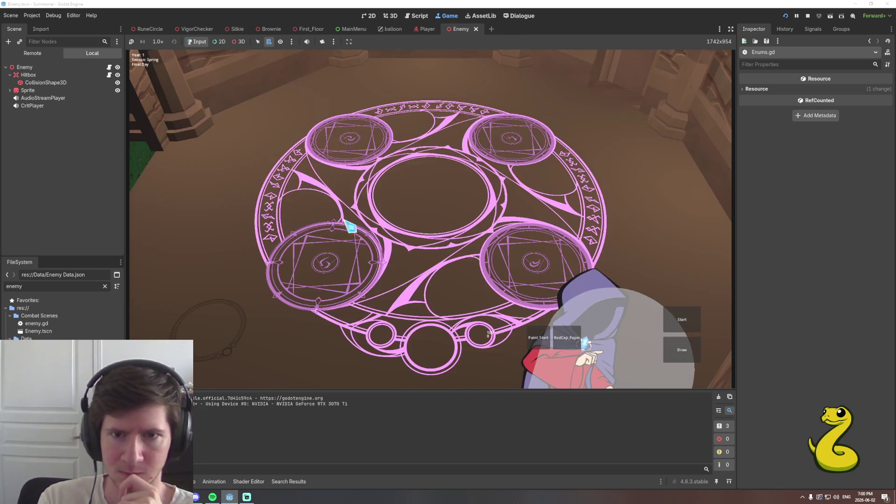
left_click(326, 264)
left_click(196, 93)
left_click(681, 320)
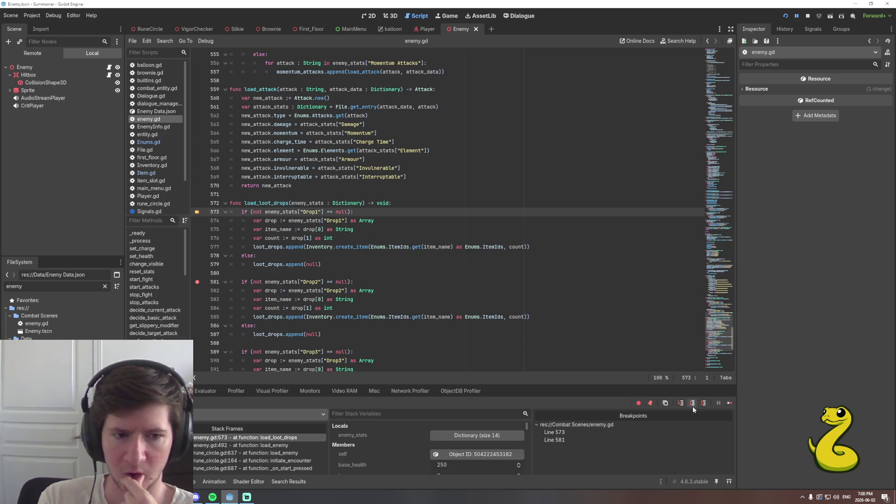
Step to line 577 and into creating the CAD item, checking the key value 131.
left_click(693, 405)
left_click(692, 405)
left_click(692, 405)
left_click(693, 406)
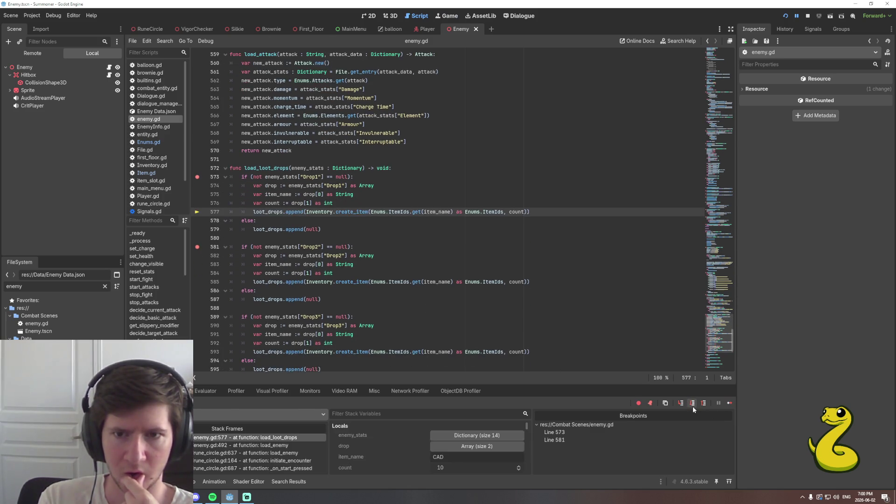
left_click(693, 406)
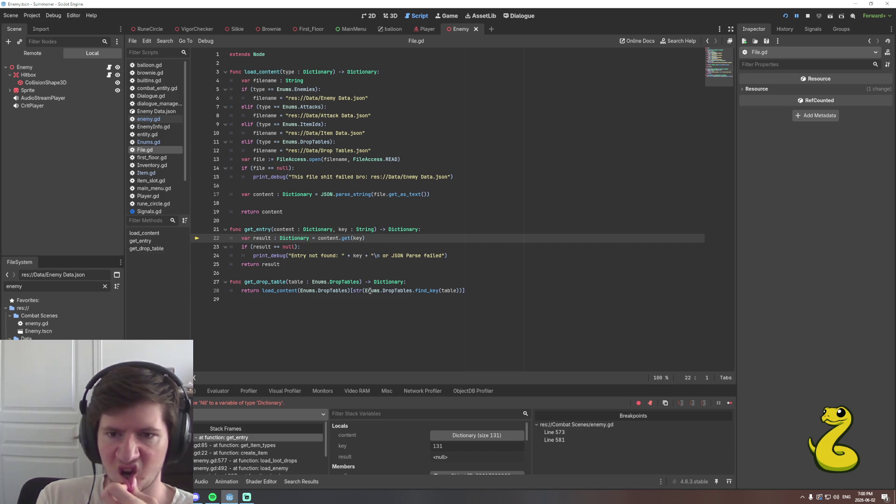
mouse_move(355, 238)
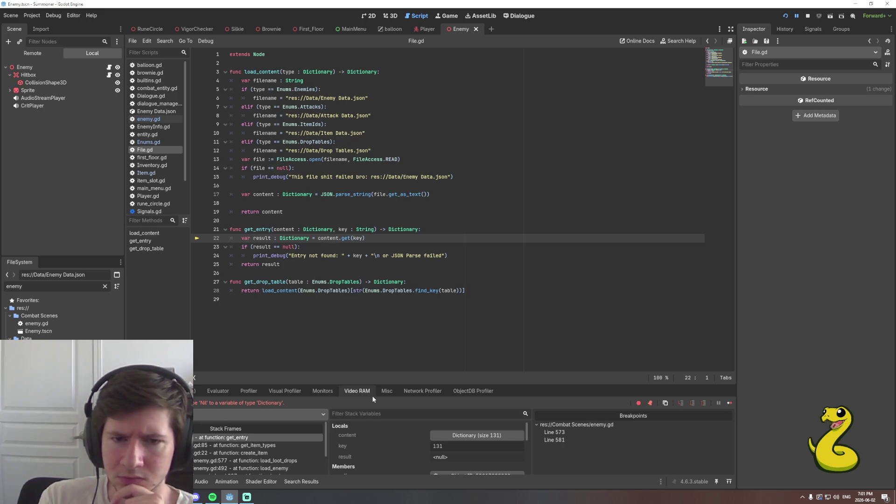
Page through the content dictionary to find it ends at 130, then open get_item_types in Inventory.gd.
left_click(467, 435)
scroll(405, 443, "down", 5)
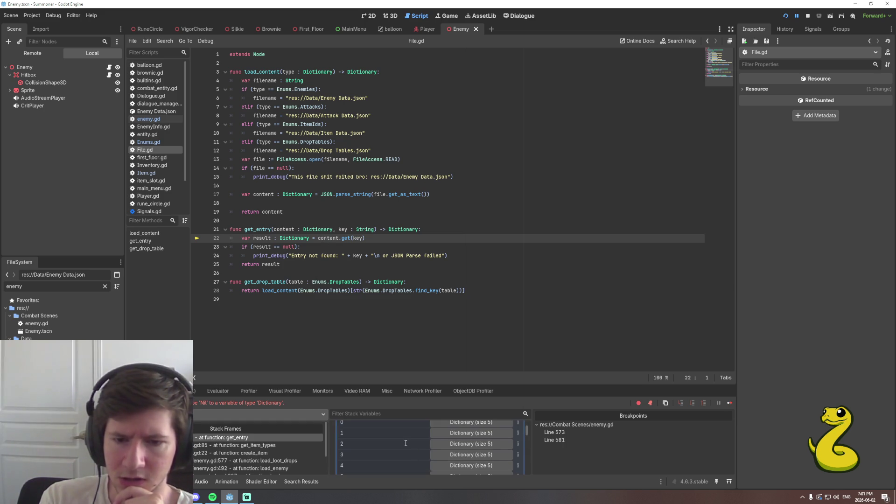
scroll(488, 443, "down", 5)
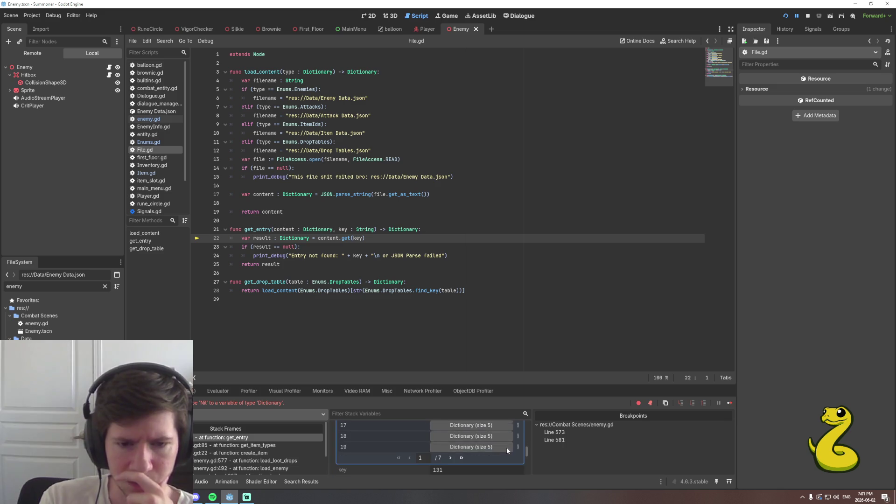
left_click(462, 452)
scroll(469, 446, "down", 3)
scroll(470, 455, "up", 2)
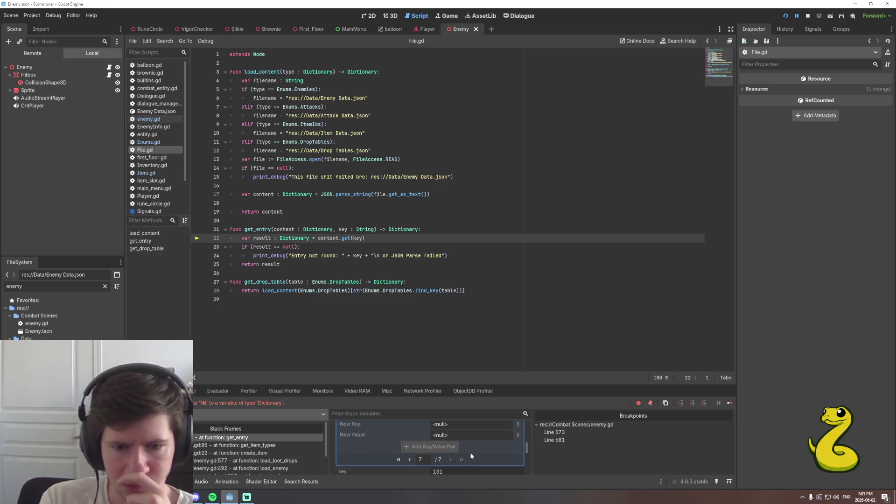
scroll(470, 456, "up", 1)
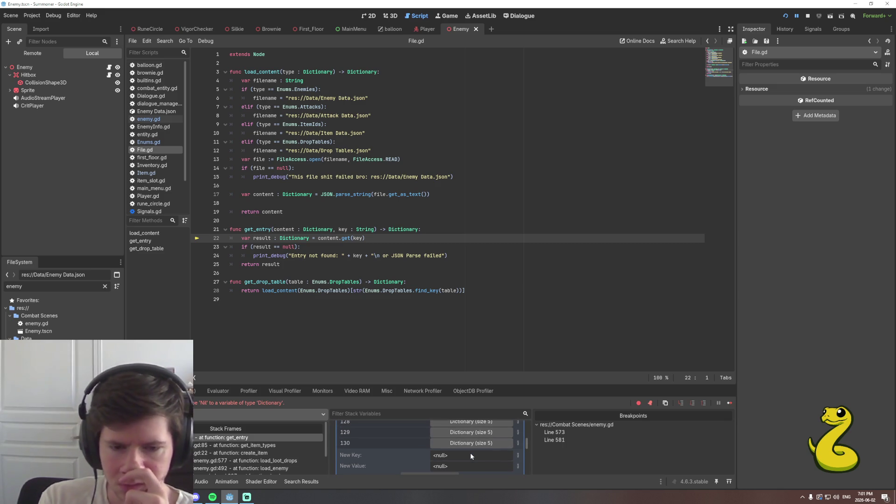
scroll(471, 456, "up", 1)
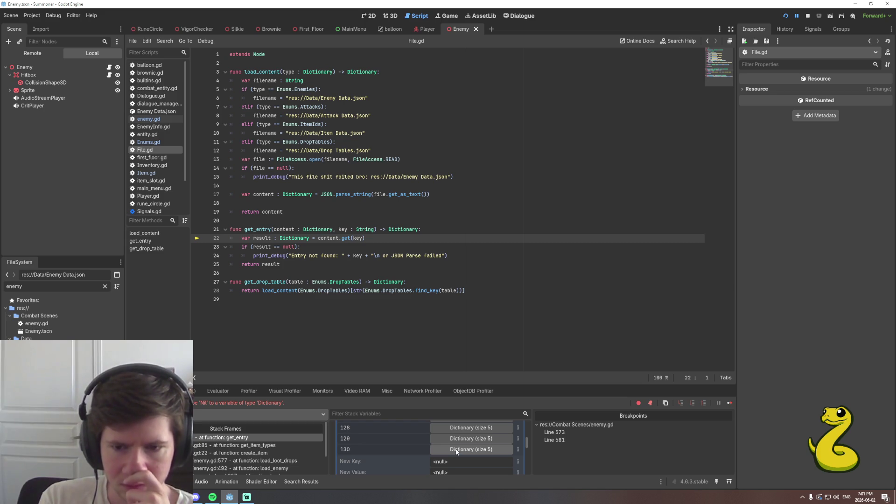
left_click(252, 445)
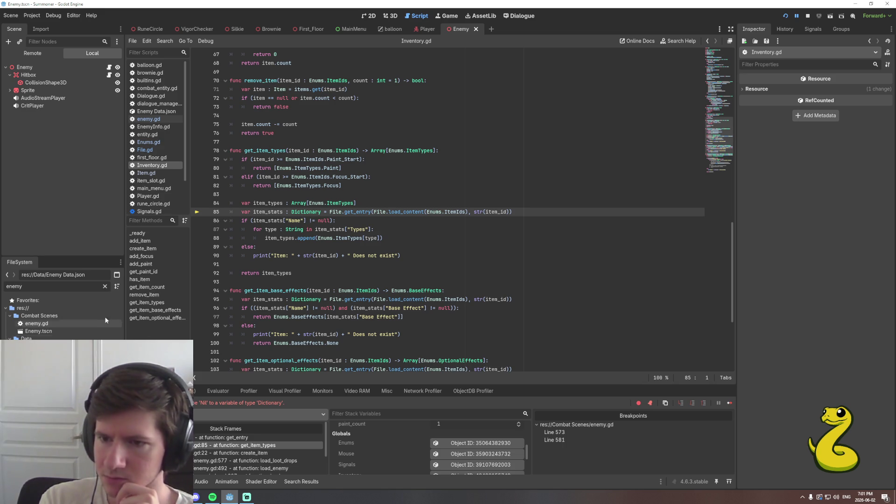
Open Item Data.json, add entry 131 named "CAD", and relaunch the game.
left_click(104, 286)
scroll(47, 312, "down", 5)
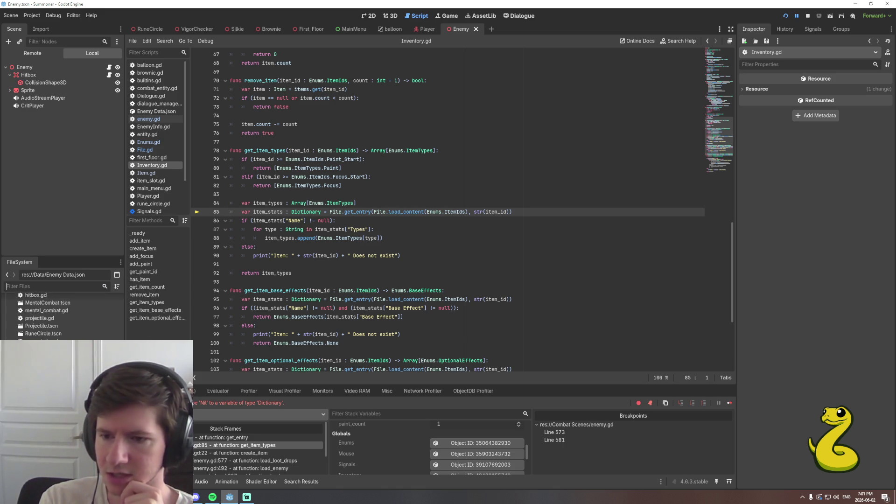
double_click(47, 345)
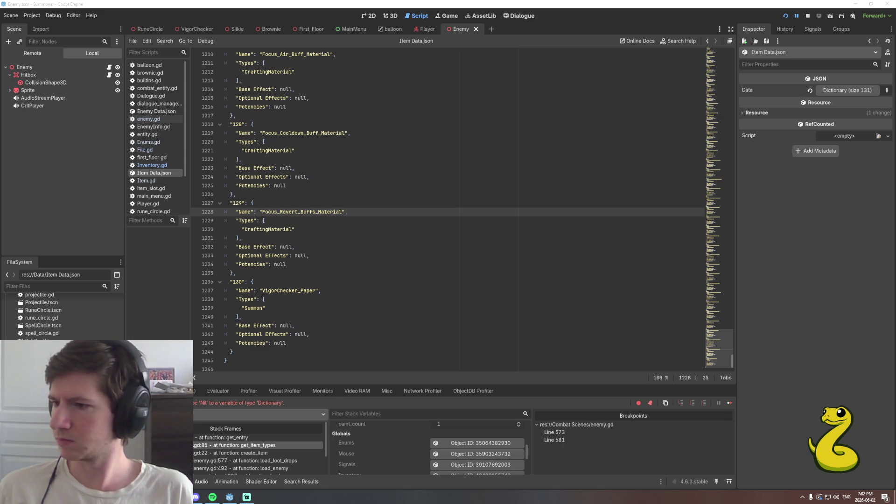
left_click(362, 302)
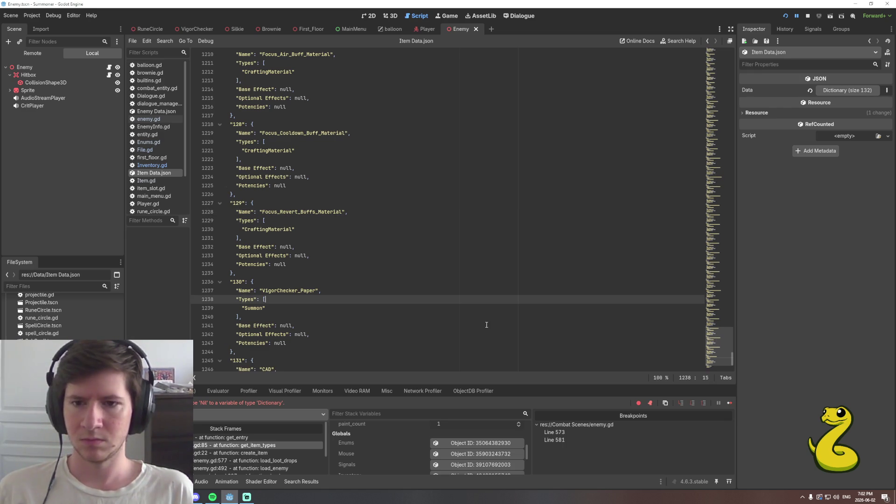
left_click(786, 16)
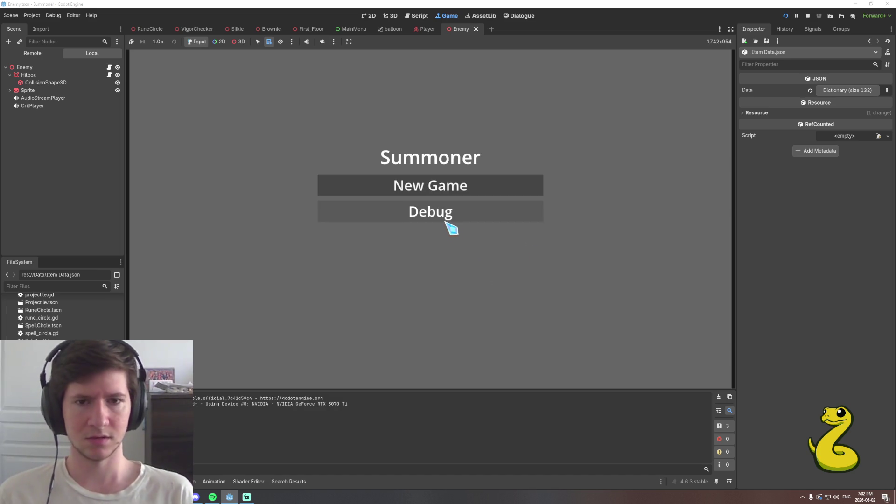
Drag the RedCap paper into the summon slot and start the fight.
left_click(447, 232)
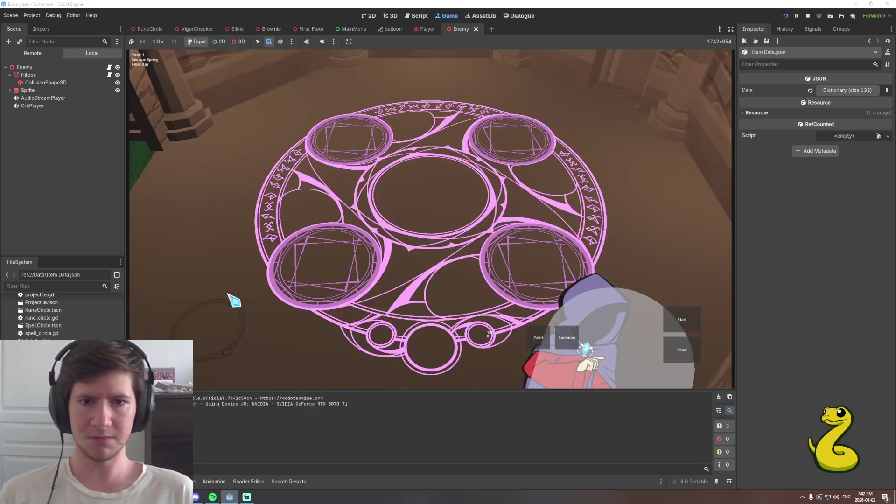
left_click(550, 340)
left_click(234, 138)
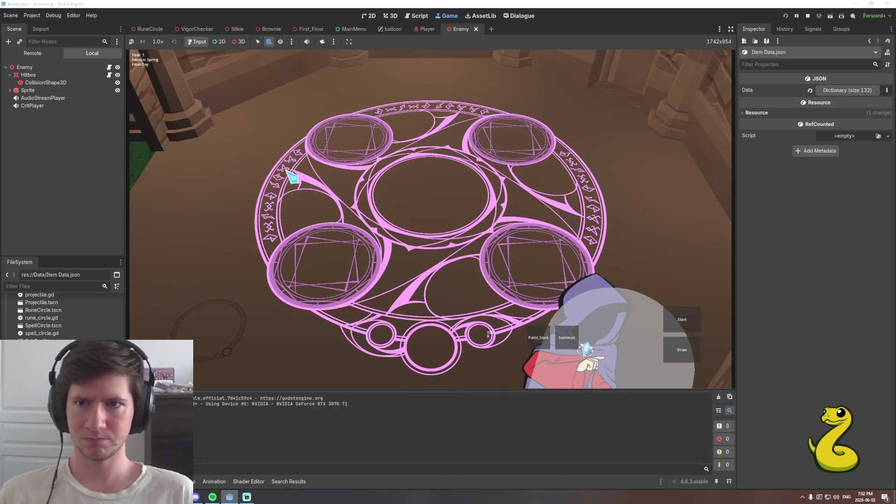
left_click(559, 335)
left_click_drag(206, 114, 538, 308)
left_click(682, 350)
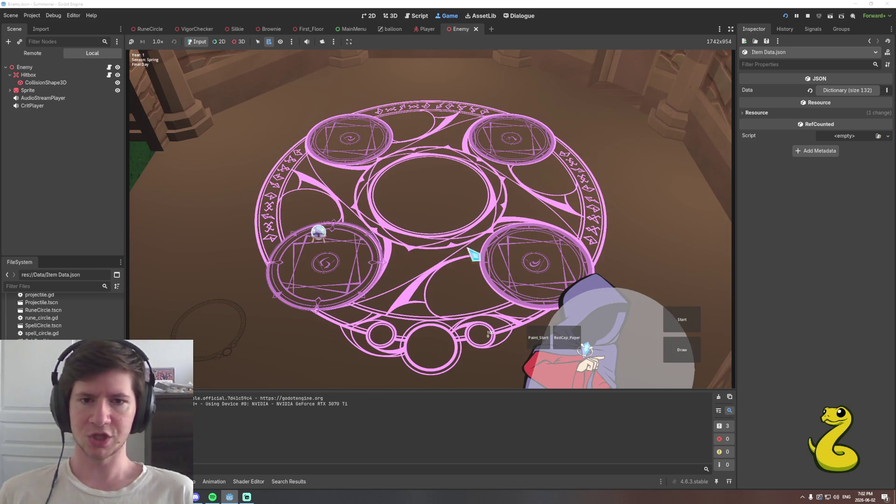
left_click(681, 322)
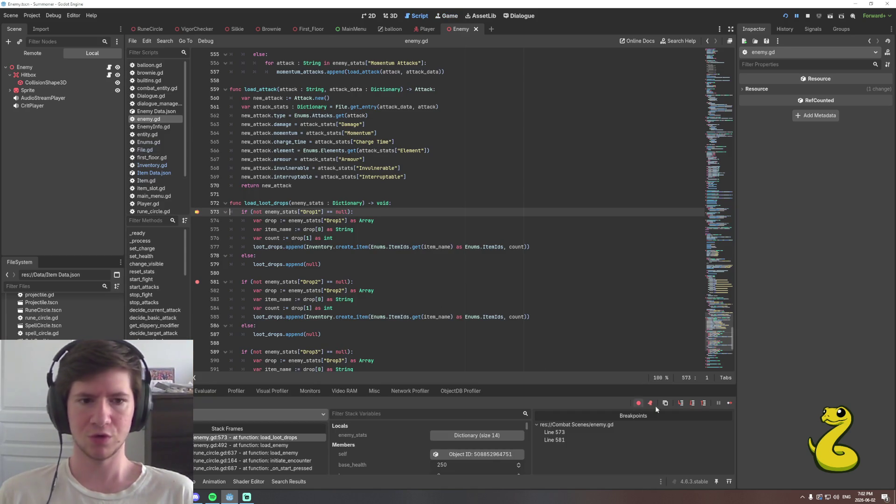
Step Over through the Drop1, Drop2 and Drop3 checks to line 593 (Crystal, count 2).
left_click(694, 404)
left_click(694, 404)
left_click(696, 406)
left_click(696, 405)
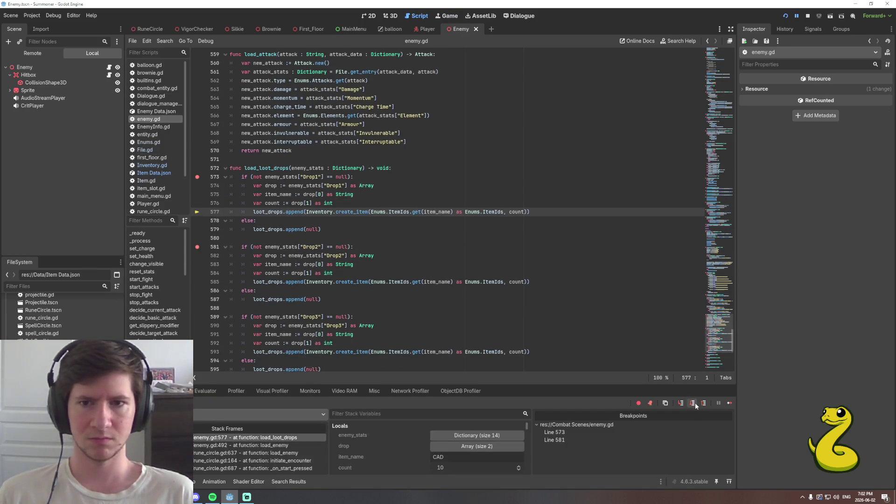
left_click(695, 405)
left_click(695, 405)
left_click(695, 405)
left_click(695, 406)
left_click(695, 405)
left_click(695, 405)
left_click(695, 405)
left_click(695, 405)
left_click(695, 405)
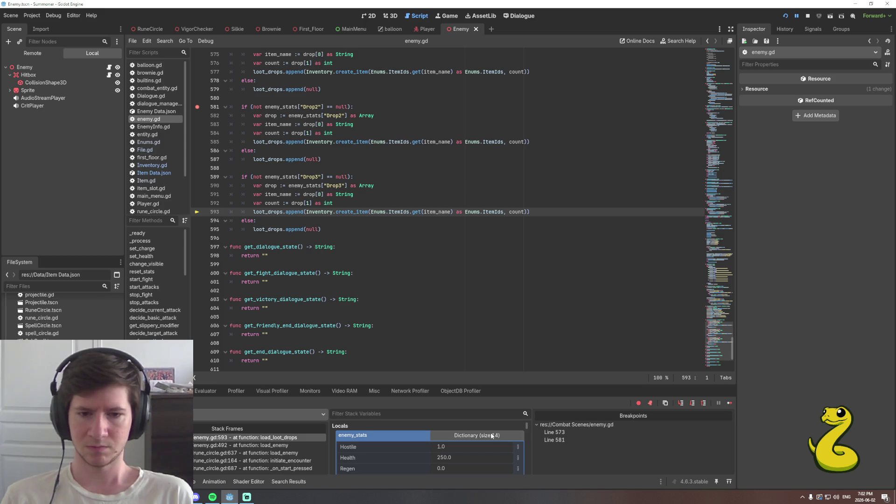
Expand enemy_stats and loot_drops in Stack Variables and inspect the first two loot drop Item objects.
left_click(478, 441)
scroll(449, 441, "down", 3)
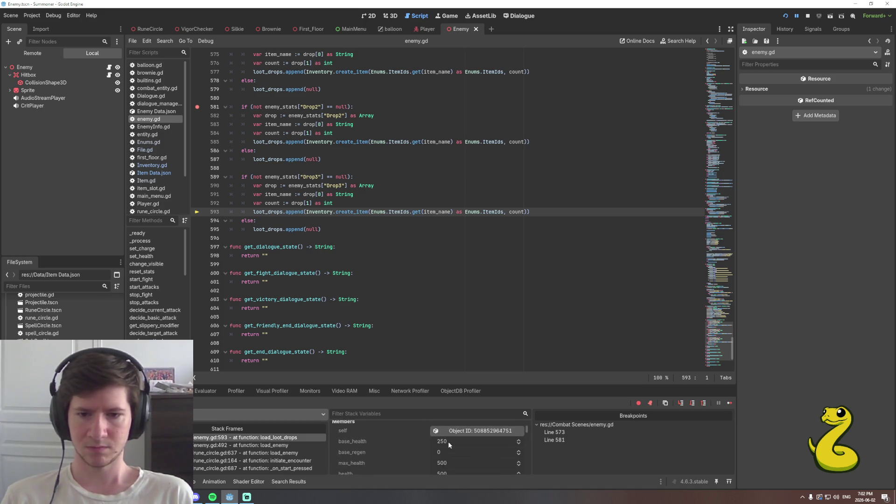
scroll(448, 441, "down", 5)
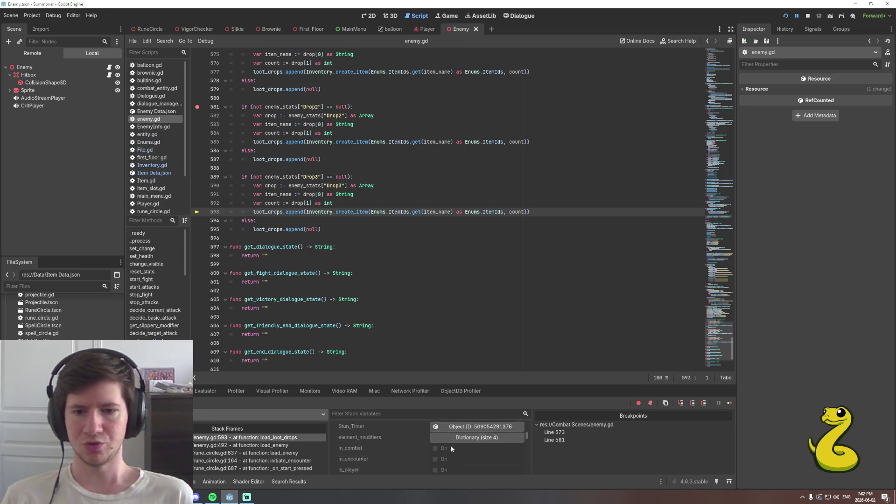
scroll(452, 446, "down", 5)
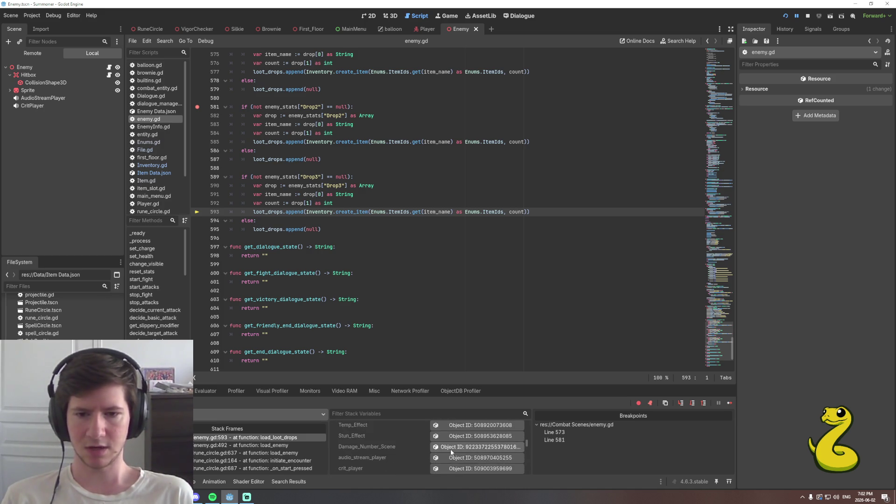
scroll(451, 449, "down", 5)
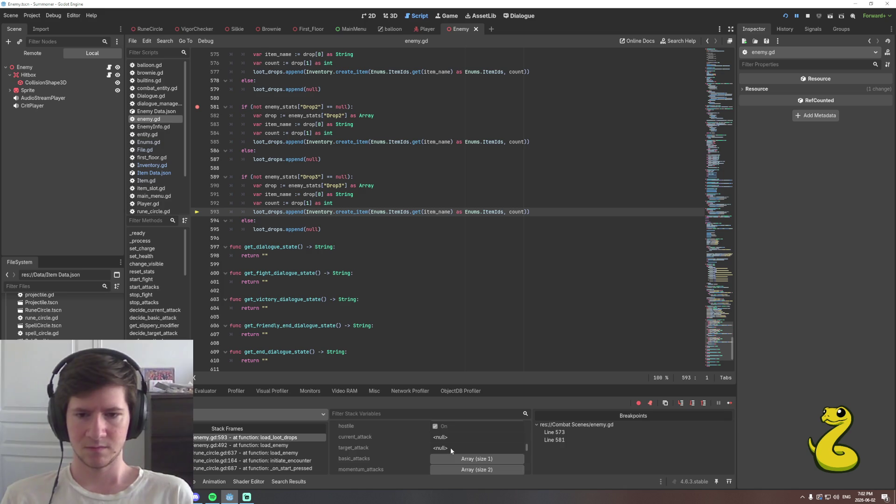
scroll(453, 449, "down", 5)
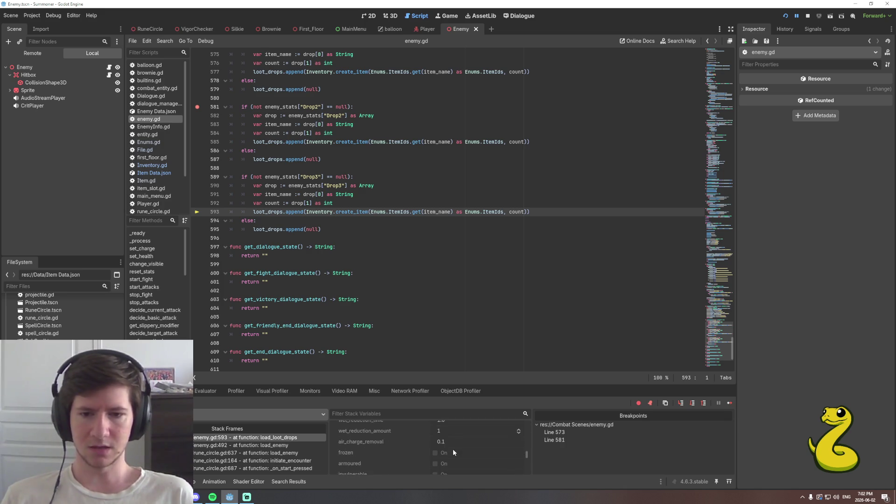
scroll(453, 450, "down", 5)
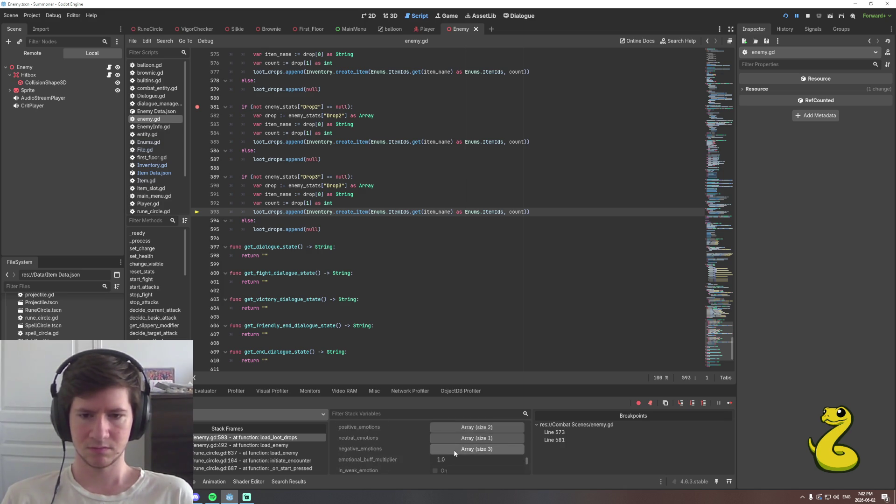
scroll(454, 450, "down", 2)
left_click(462, 454)
left_click(465, 448)
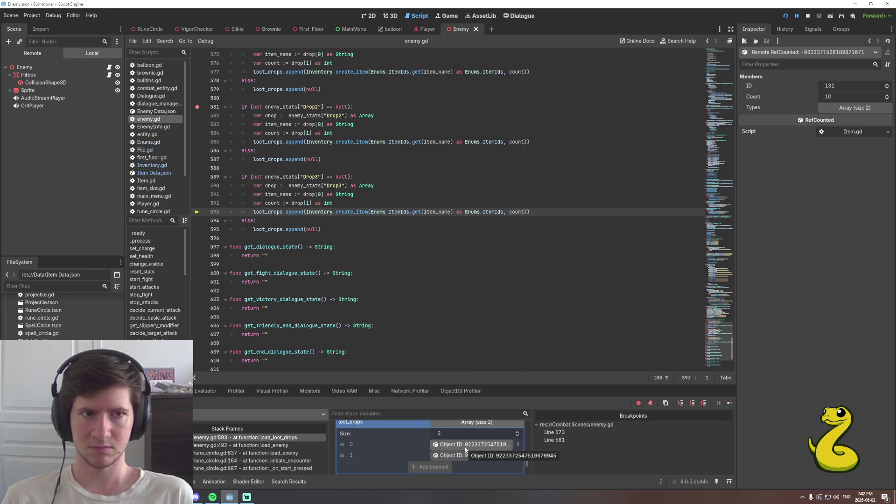
left_click(467, 454)
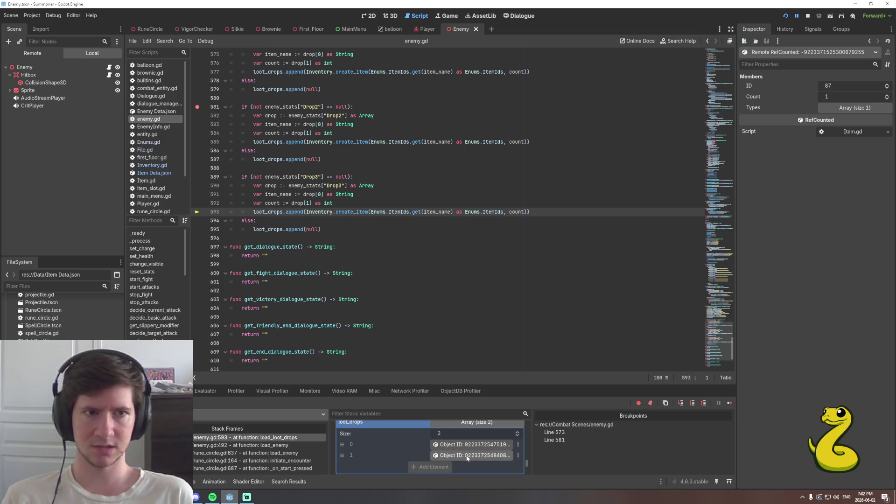
Return to load_enemy, recheck the three loot drop items (ID 131 with count 10), then resume and stop the game.
left_click(693, 403)
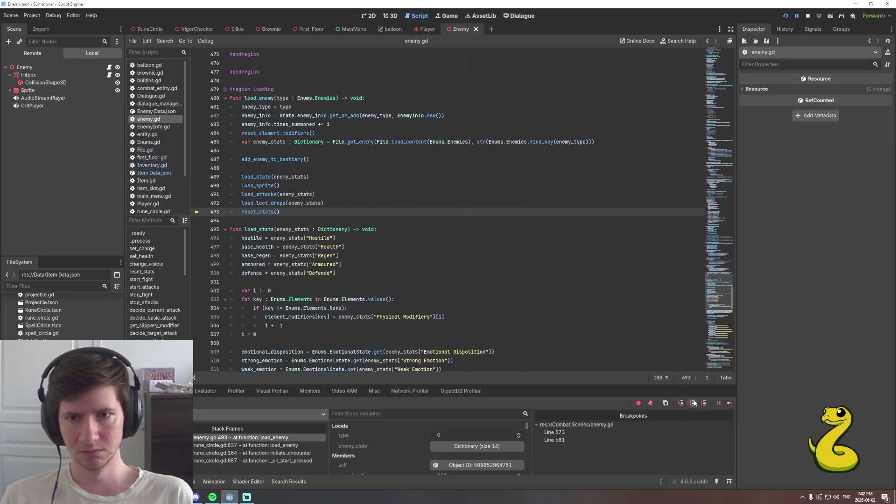
scroll(519, 432, "down", 5)
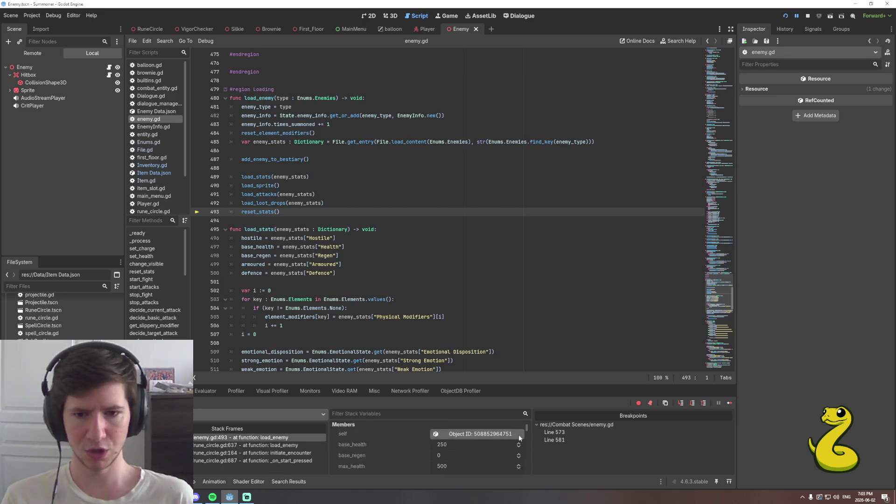
scroll(494, 438, "up", 5)
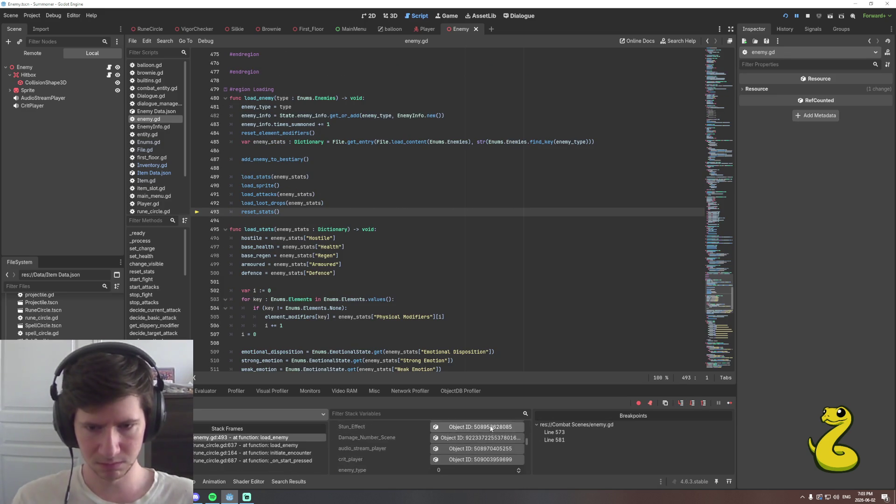
scroll(487, 434, "down", 5)
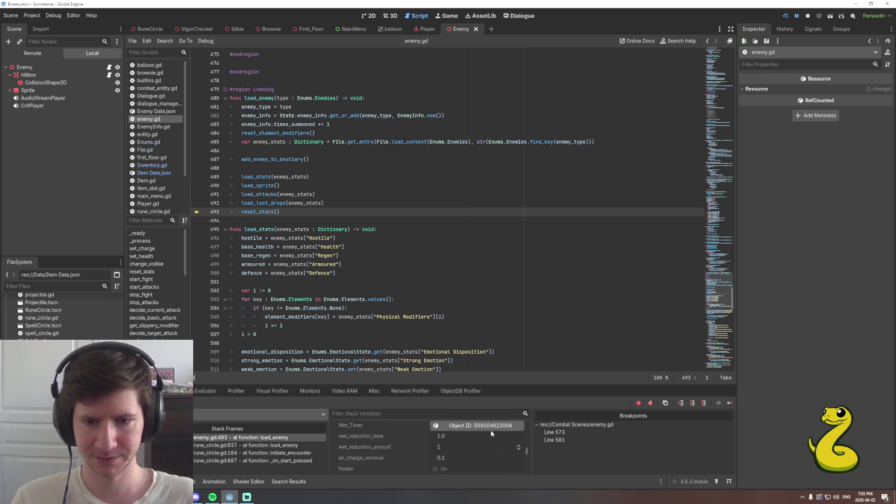
scroll(489, 433, "down", 5)
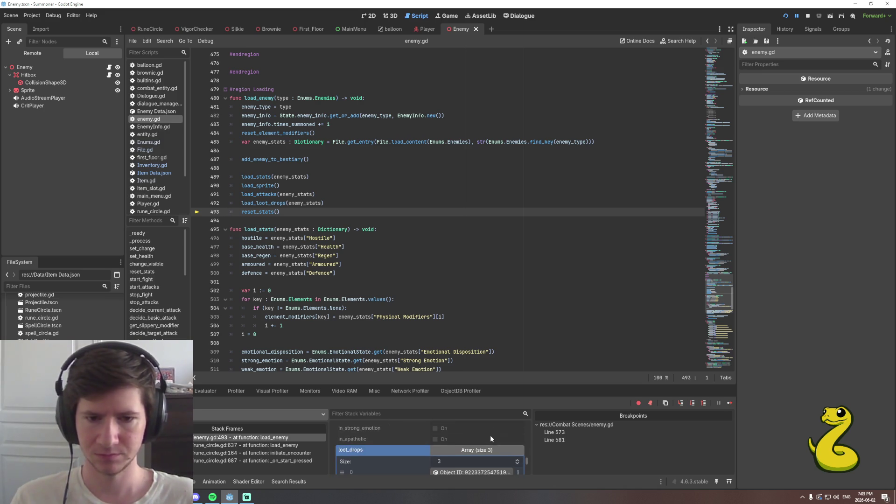
scroll(480, 447, "down", 2)
left_click(480, 447)
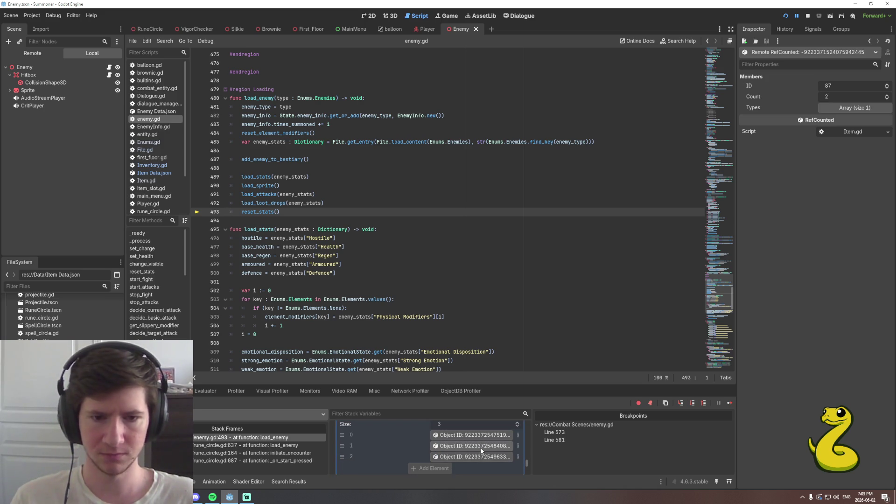
left_click(481, 453)
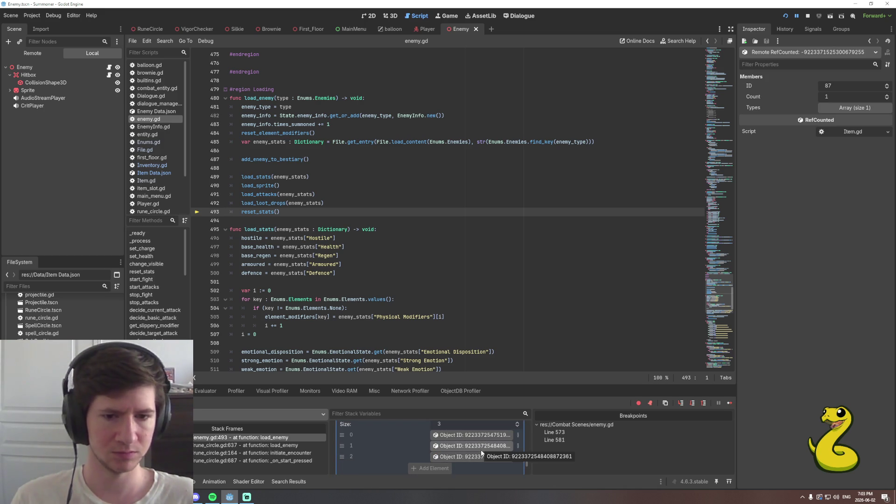
left_click(729, 403)
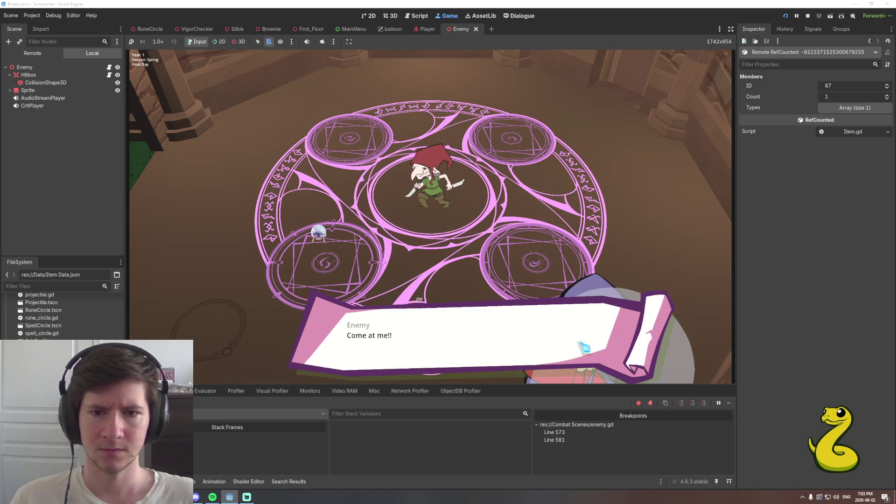
left_click(808, 16)
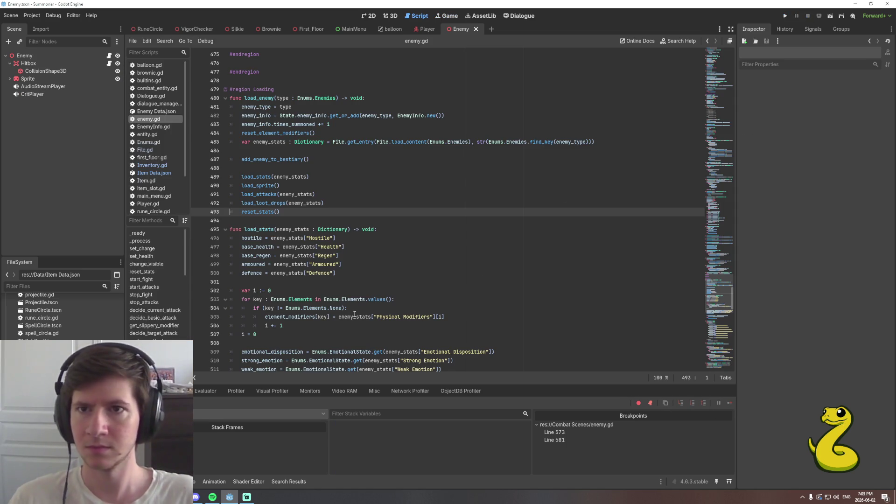